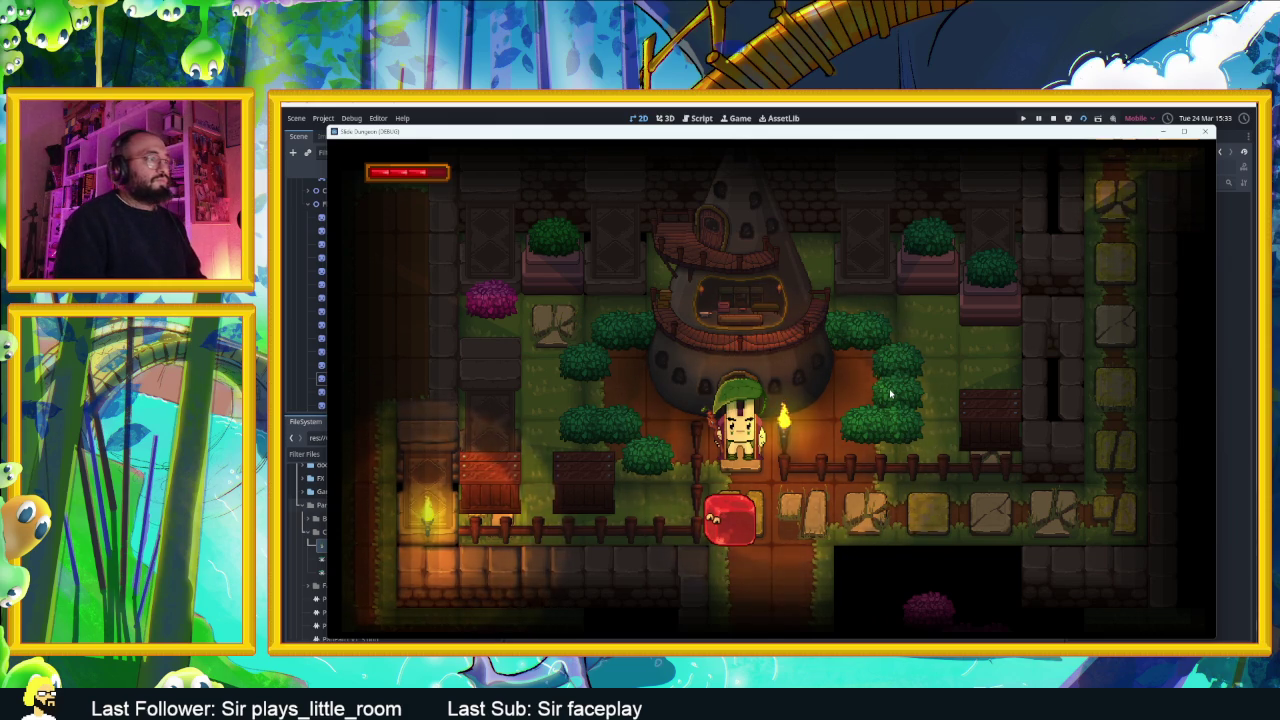
# Stop the running game and bring the Village scene and its Tiles nodes back into view
pyautogui.click(1052, 118)
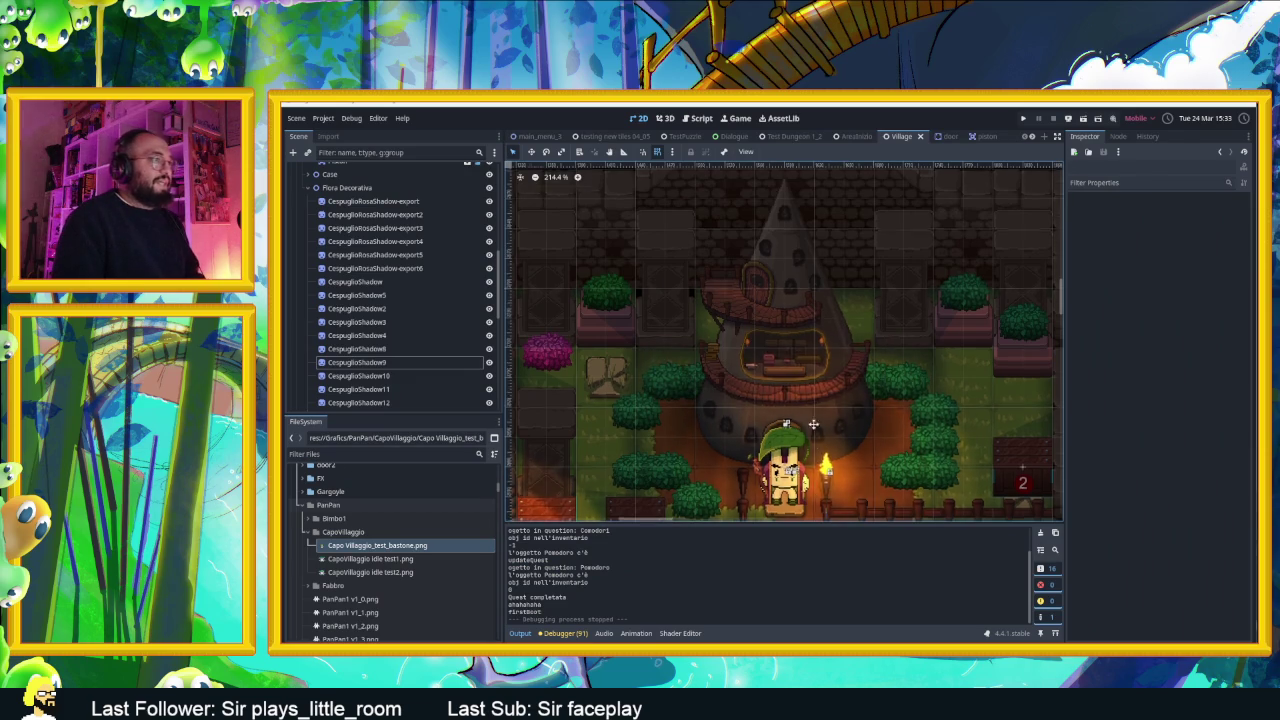
pyautogui.scroll(2, 770, 445)
pyautogui.scroll(-2, 813, 468)
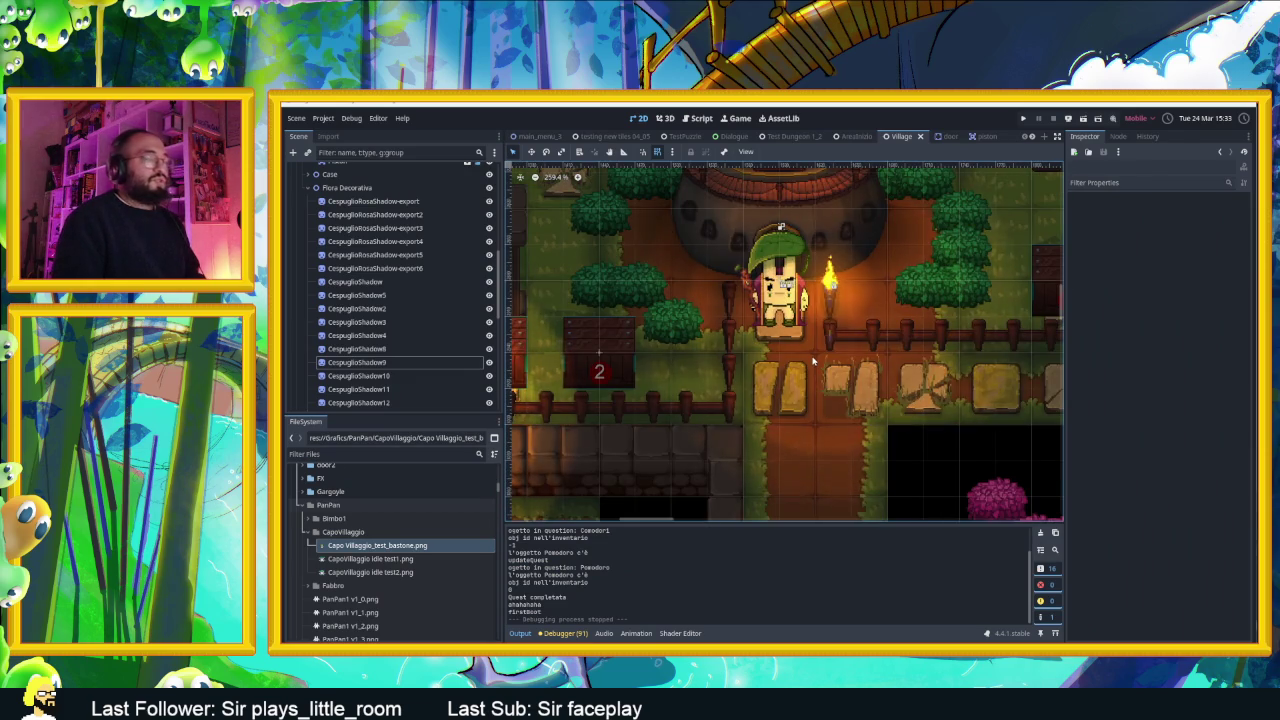
pyautogui.scroll(-8, 840, 410)
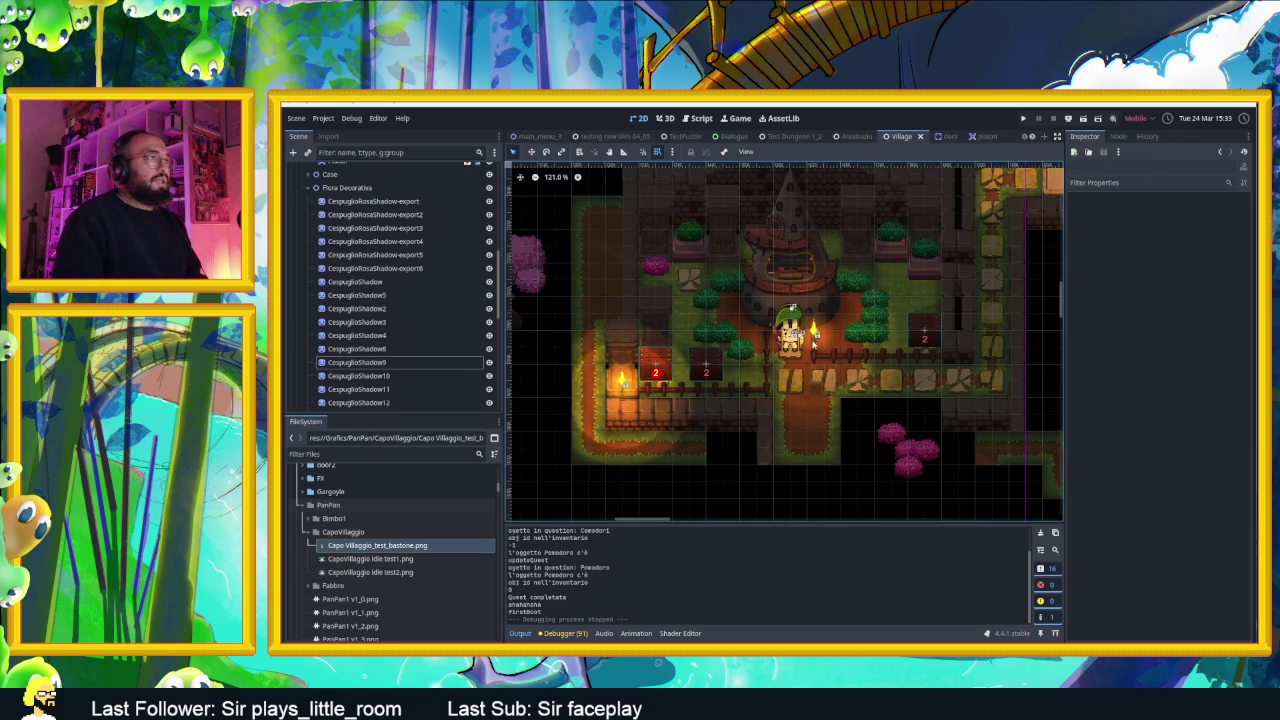
pyautogui.scroll(1, 840, 410)
pyautogui.scroll(5, 795, 365)
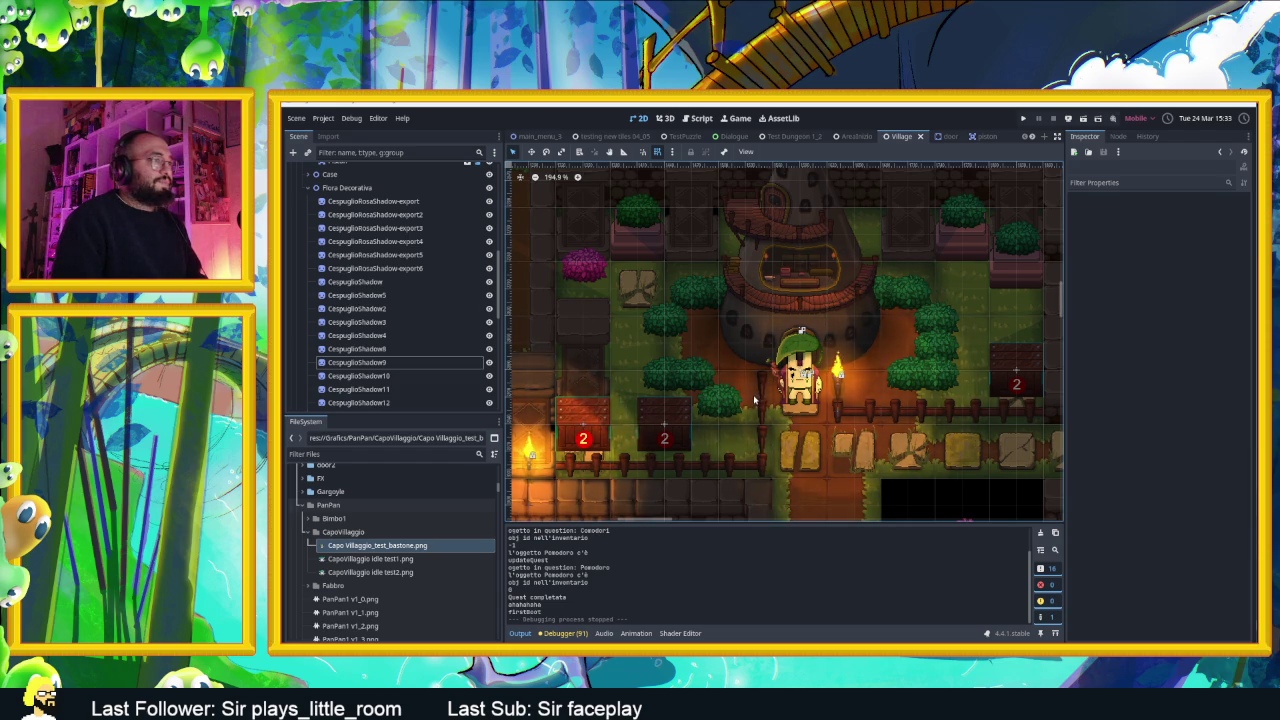
pyautogui.scroll(3, 375, 209)
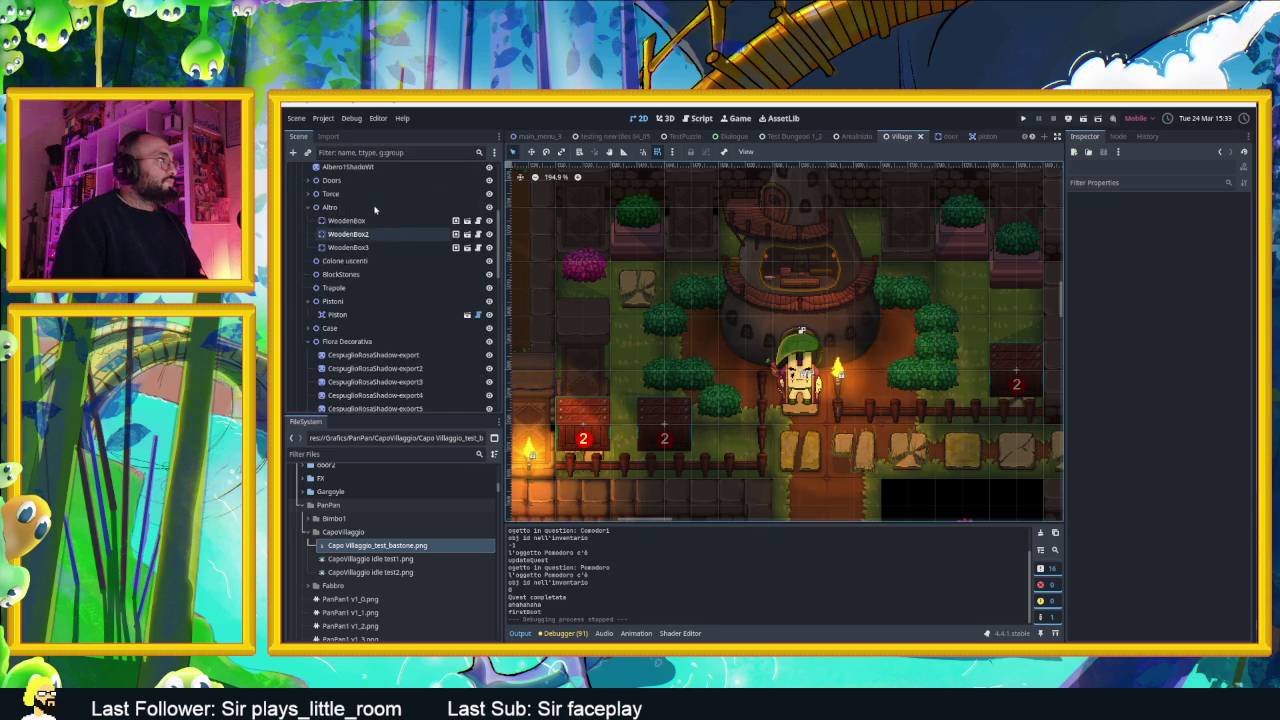
pyautogui.scroll(4, 375, 220)
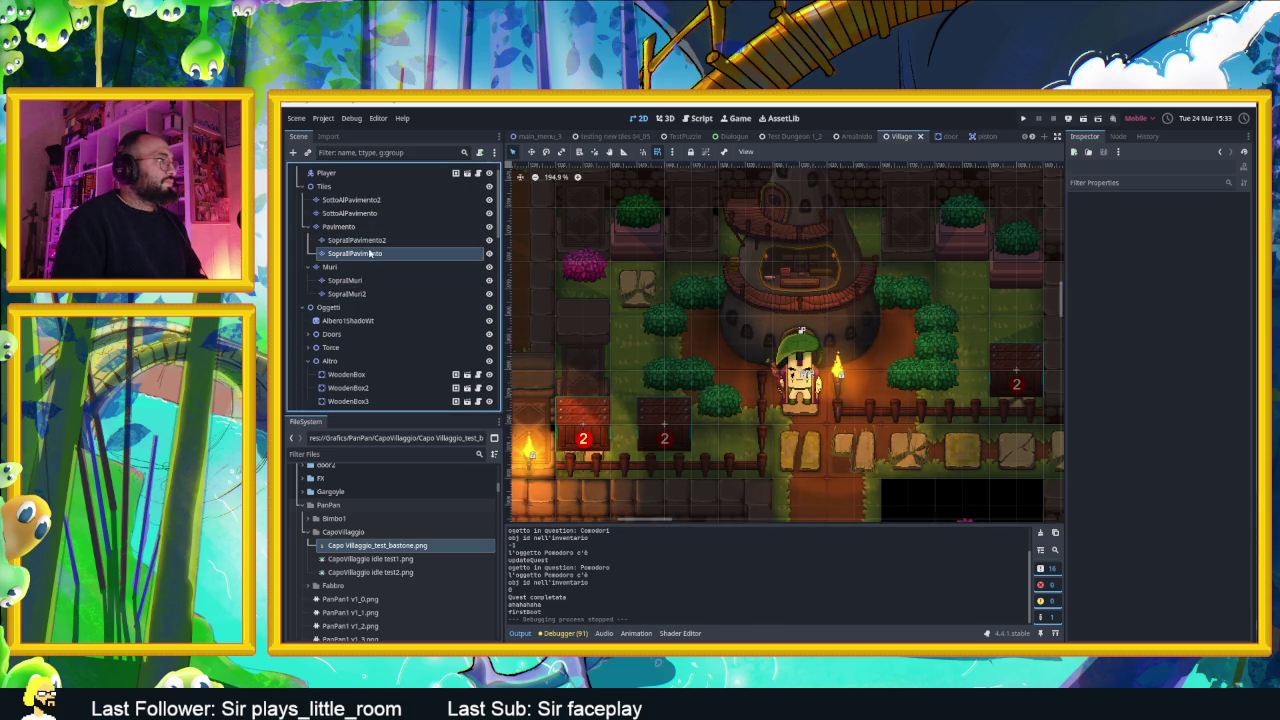
# Paint Staccionata fence terrain below the chief's hut on the SopraIlPavimento layer
pyautogui.click(370, 254)
pyautogui.click(372, 242)
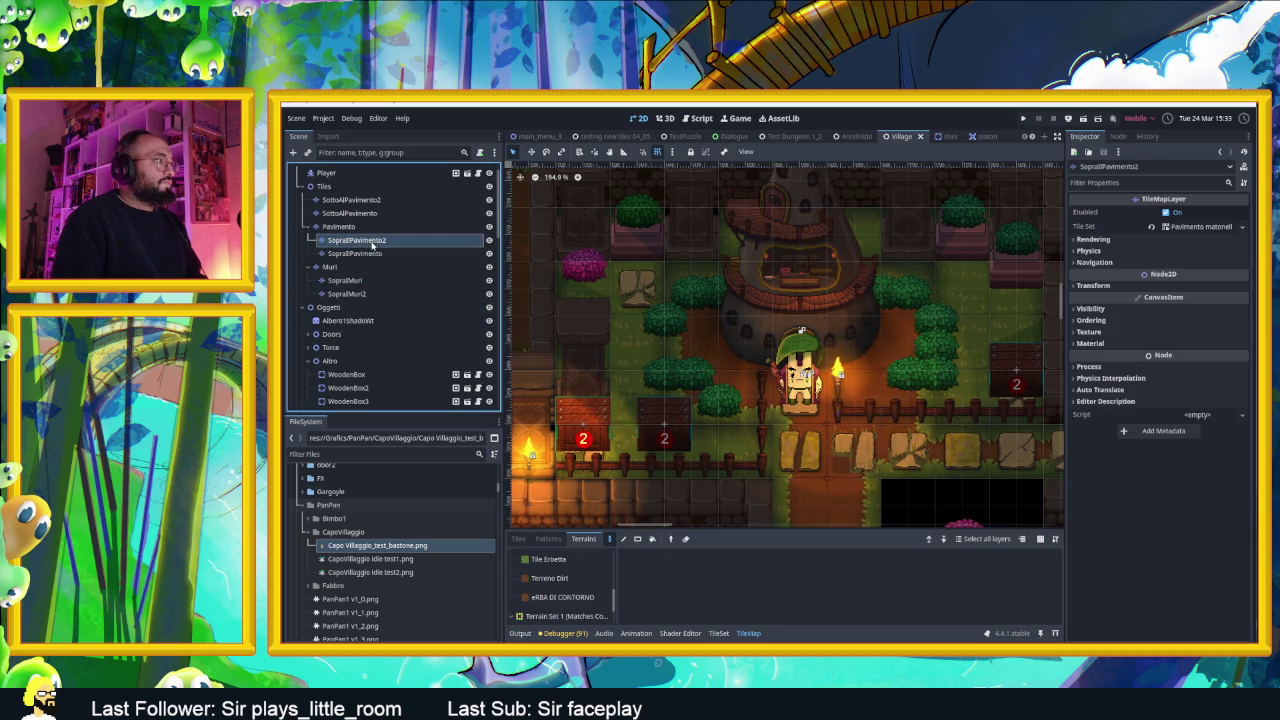
pyautogui.click(365, 253)
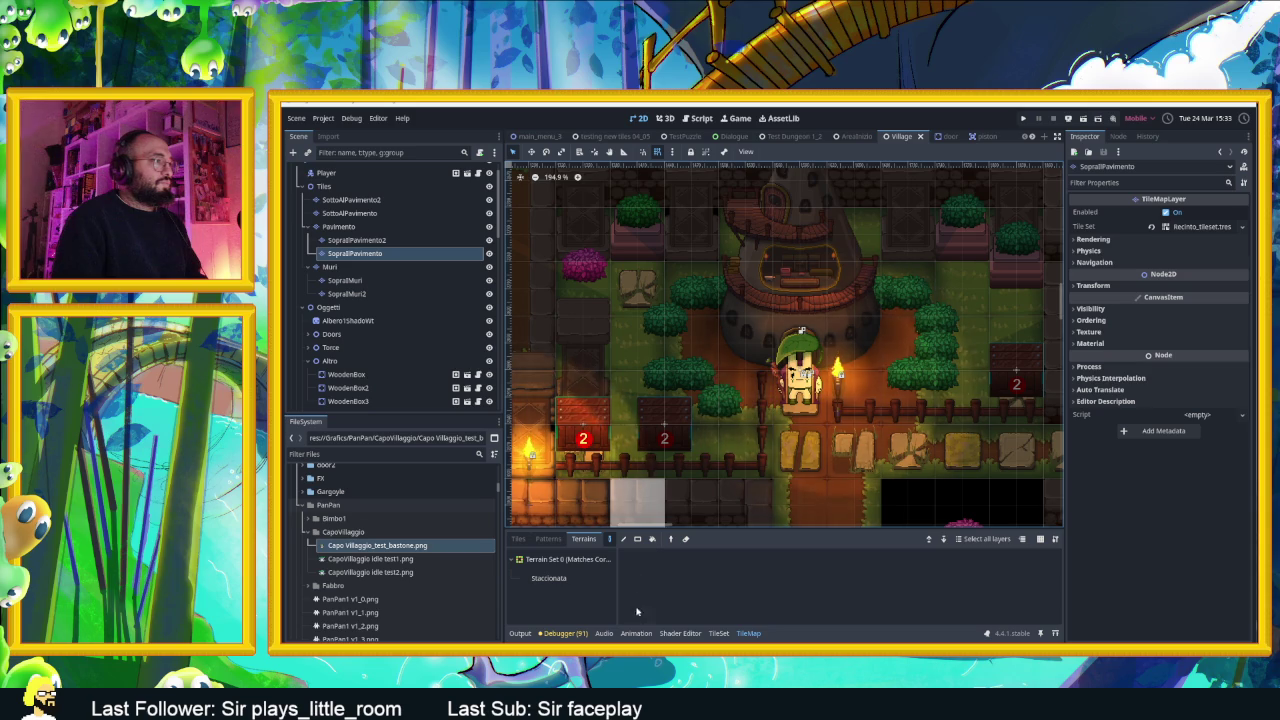
pyautogui.click(548, 578)
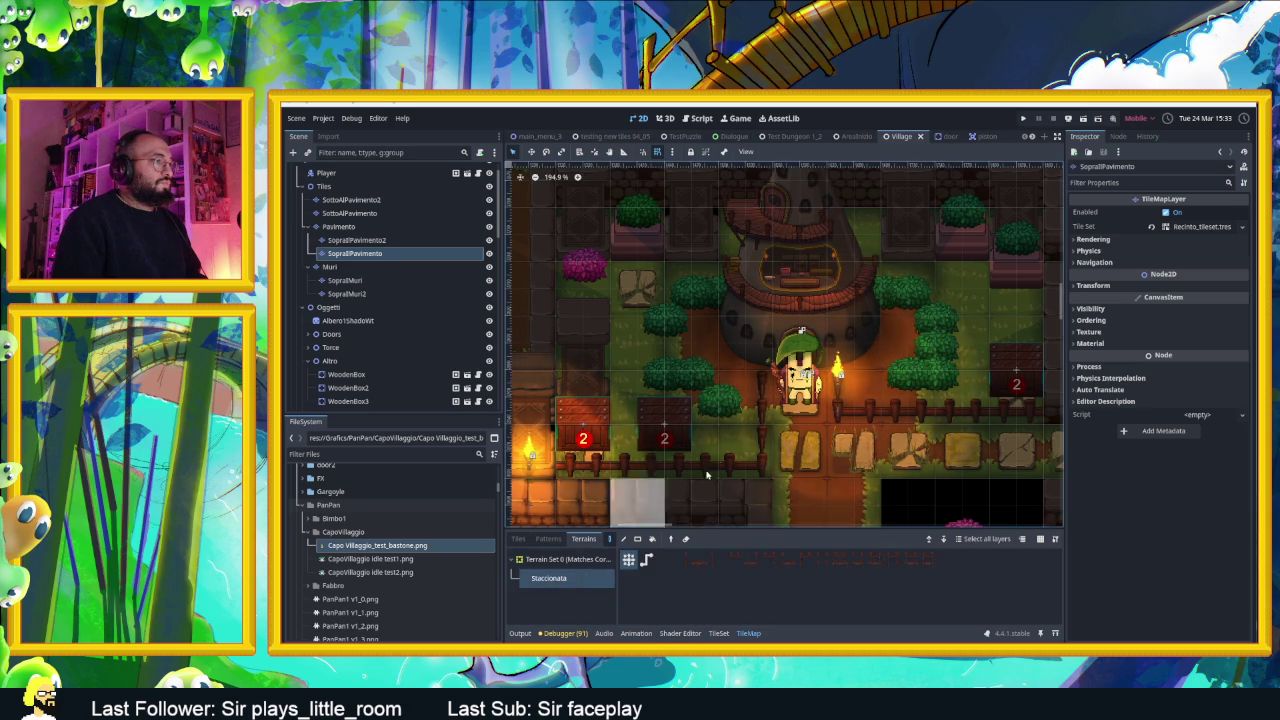
pyautogui.click(745, 398)
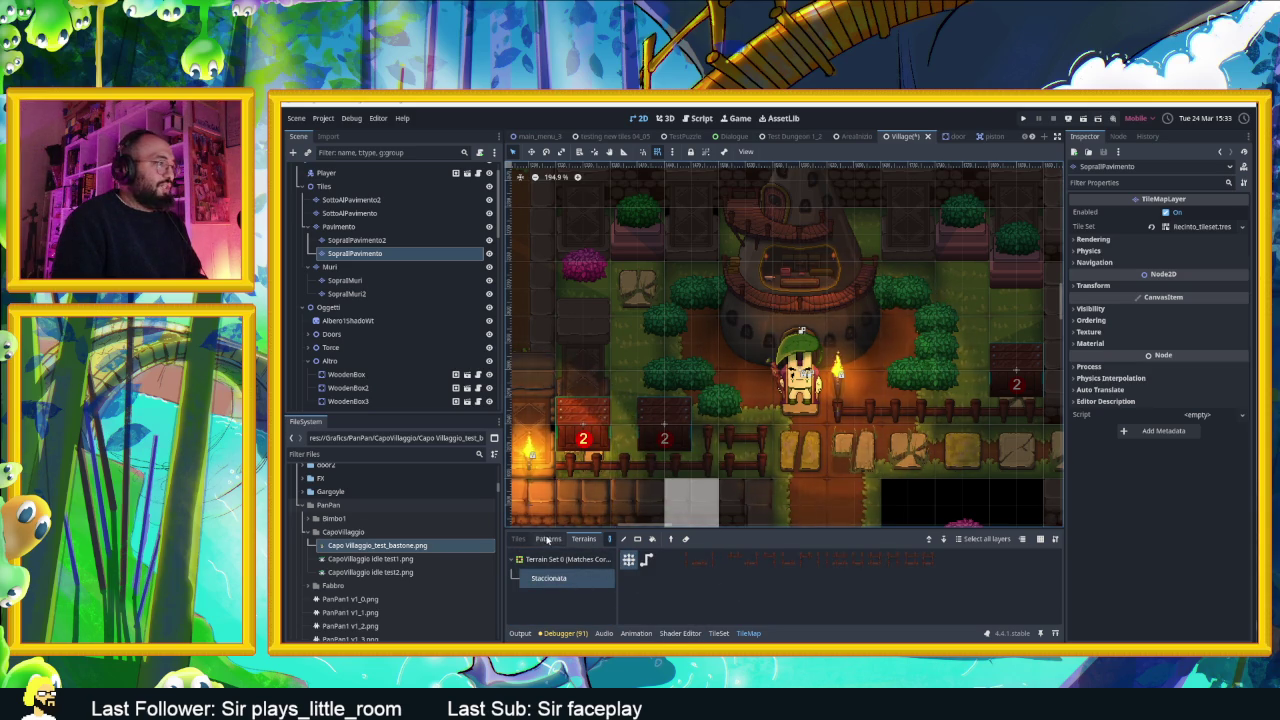
pyautogui.click(518, 539)
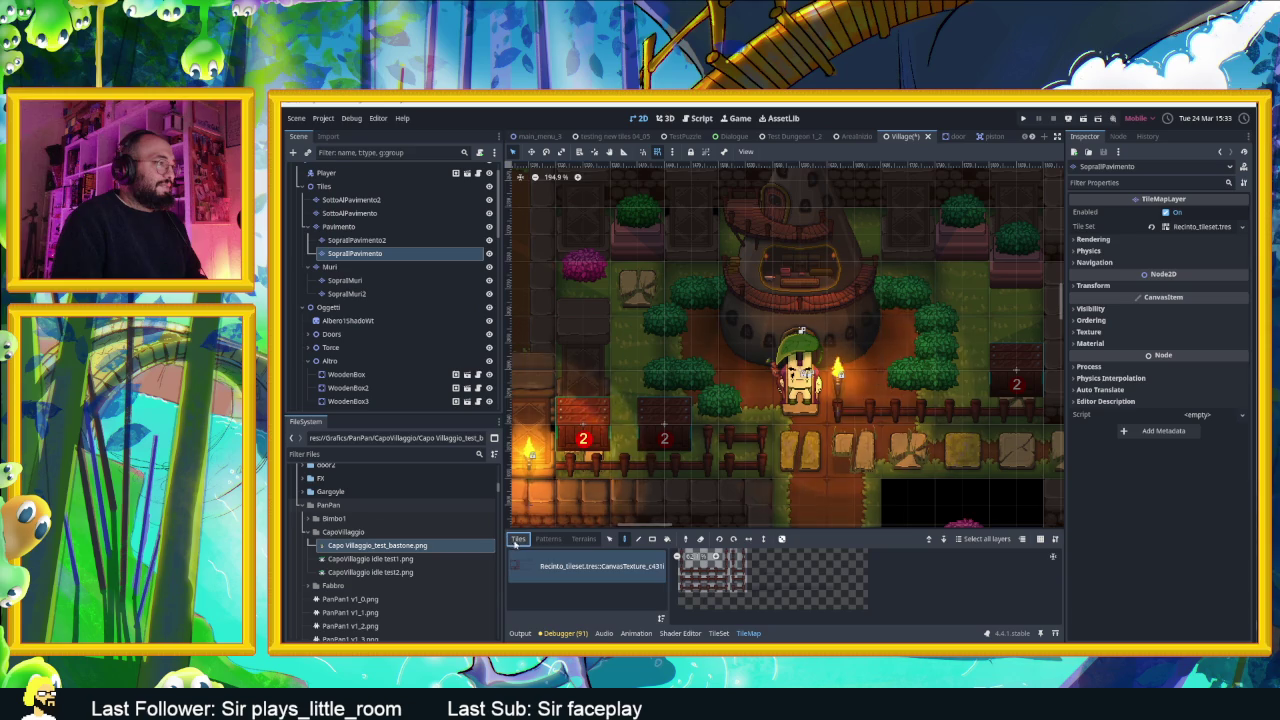
# Try a multi-tile selection in the Recinto atlas, then settle on one fence tile
pyautogui.click(703, 565)
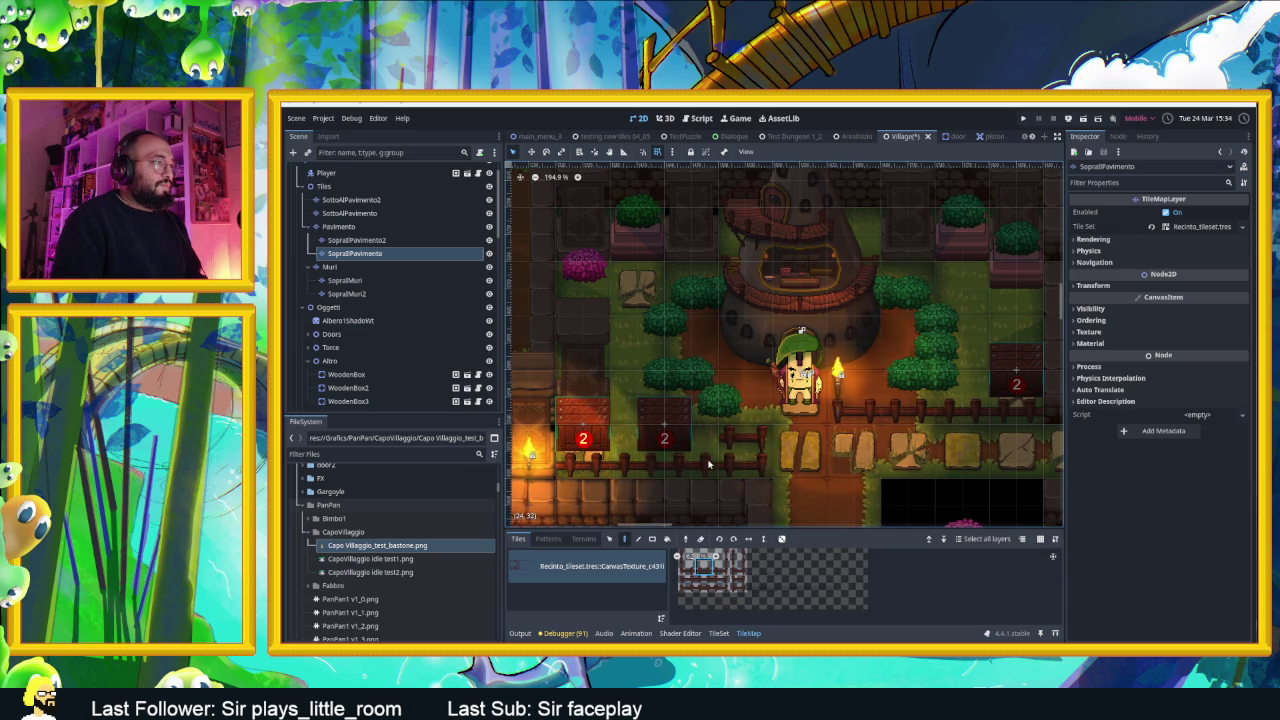
pyautogui.moveTo(688, 560); pyautogui.dragTo(727, 566)
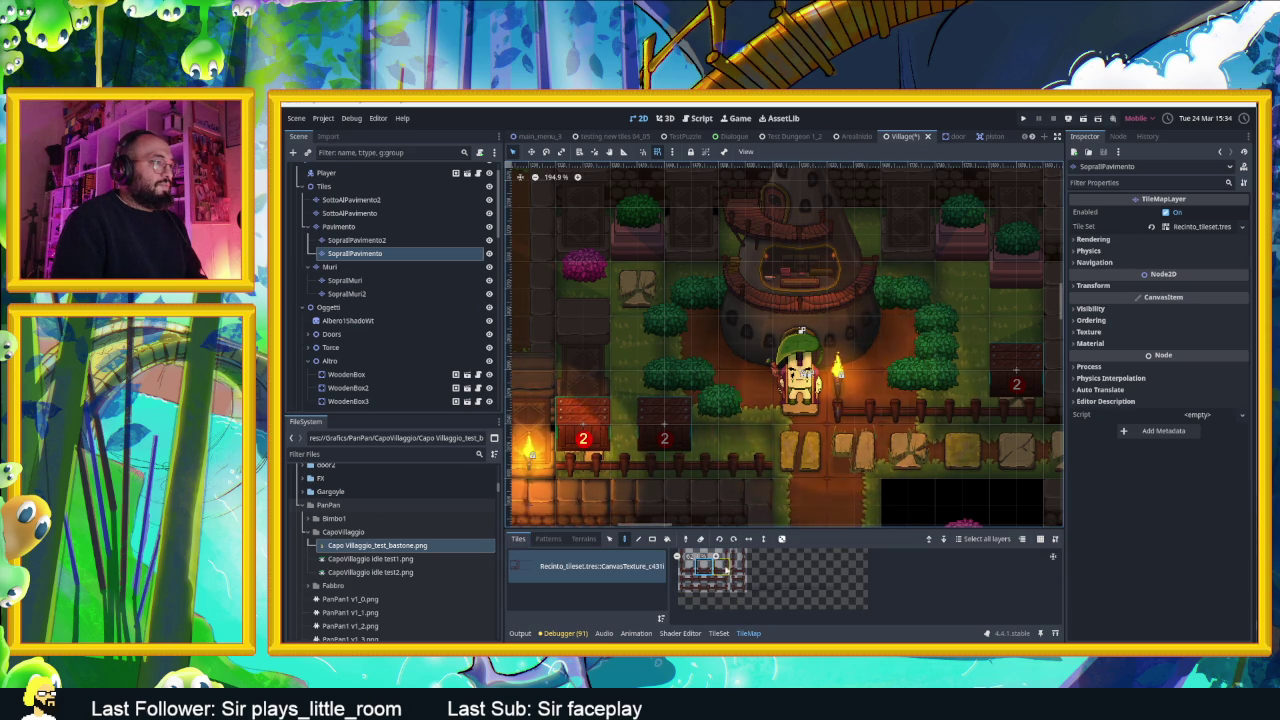
pyautogui.click(727, 566)
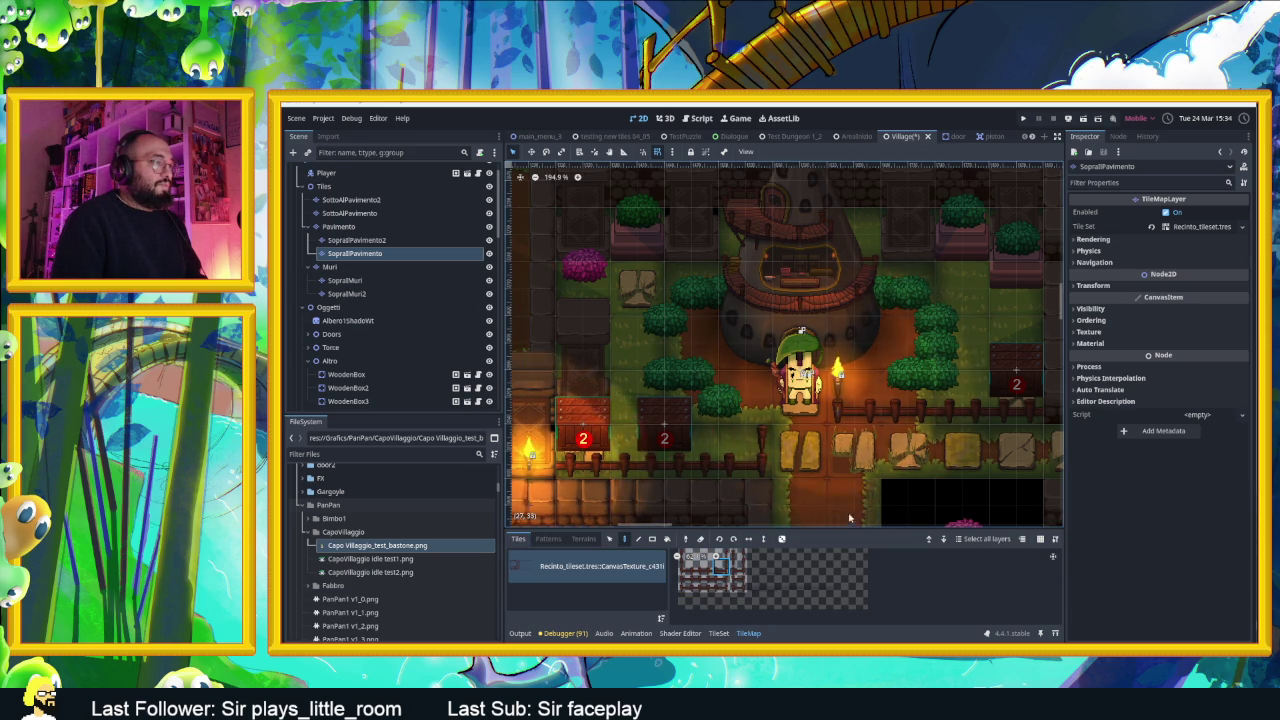
pyautogui.hscroll(2, 826, 499)
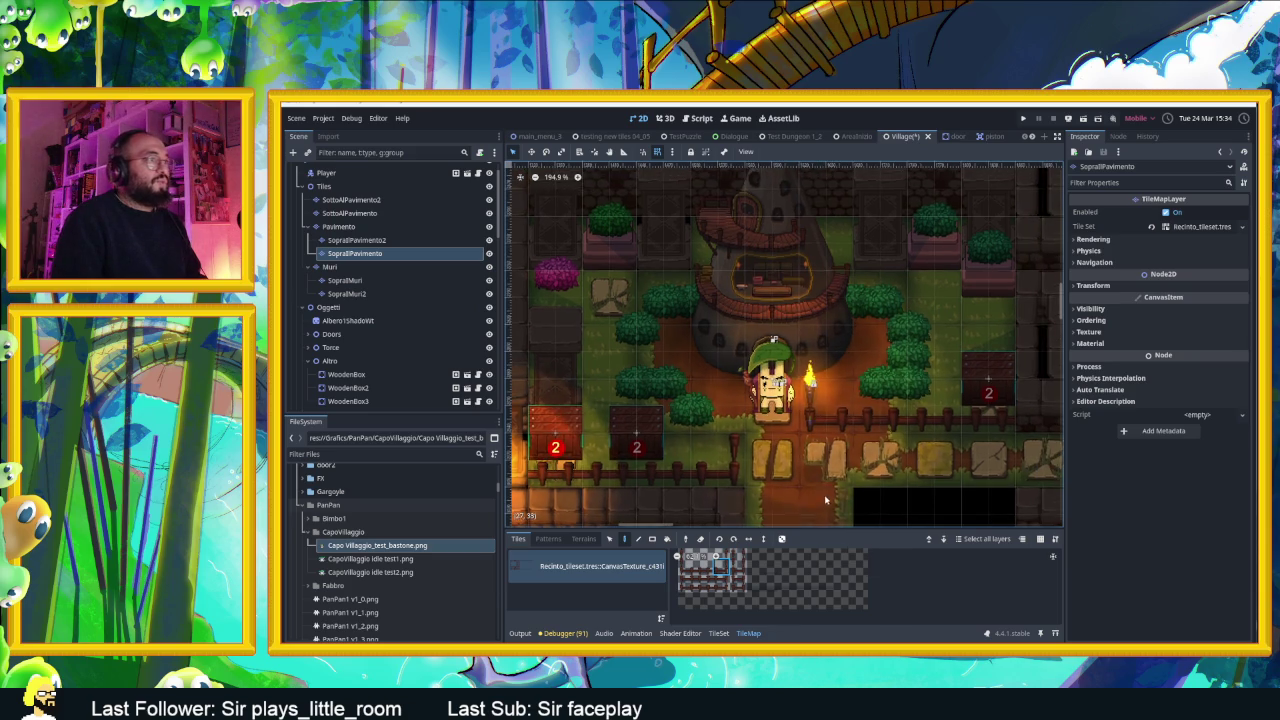
pyautogui.scroll(2, 826, 499)
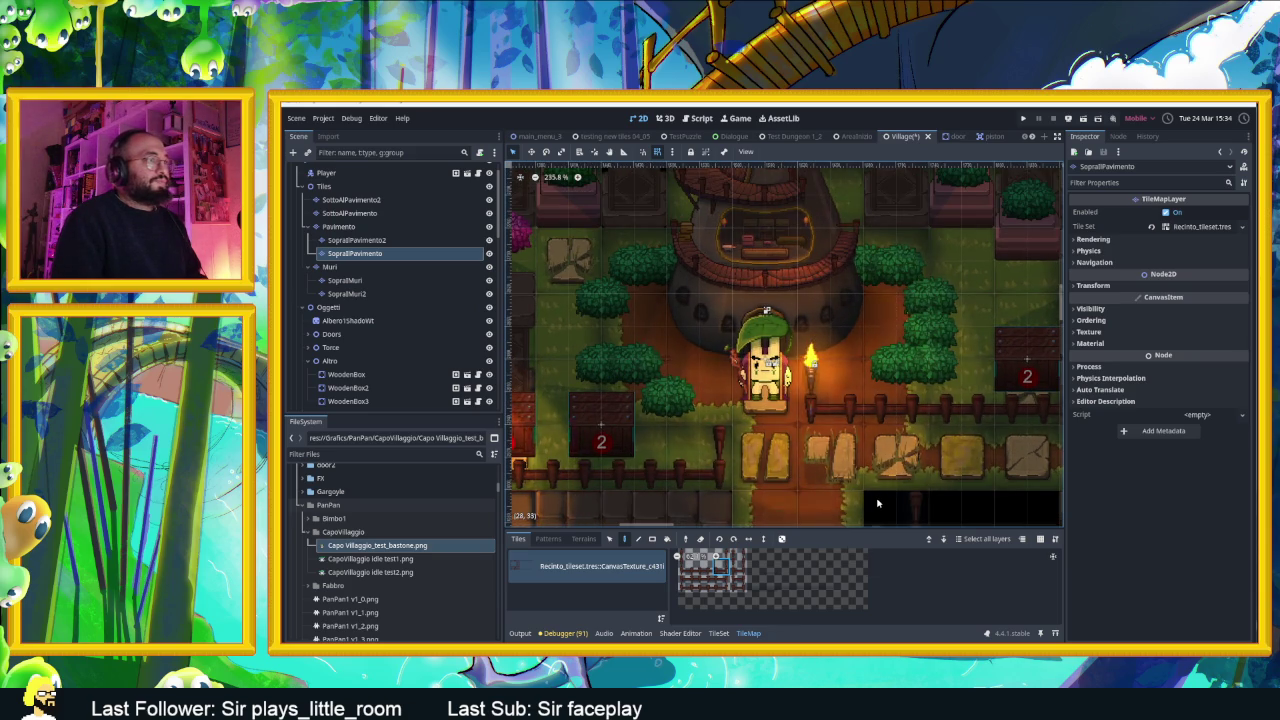
pyautogui.scroll(-2, 819, 457)
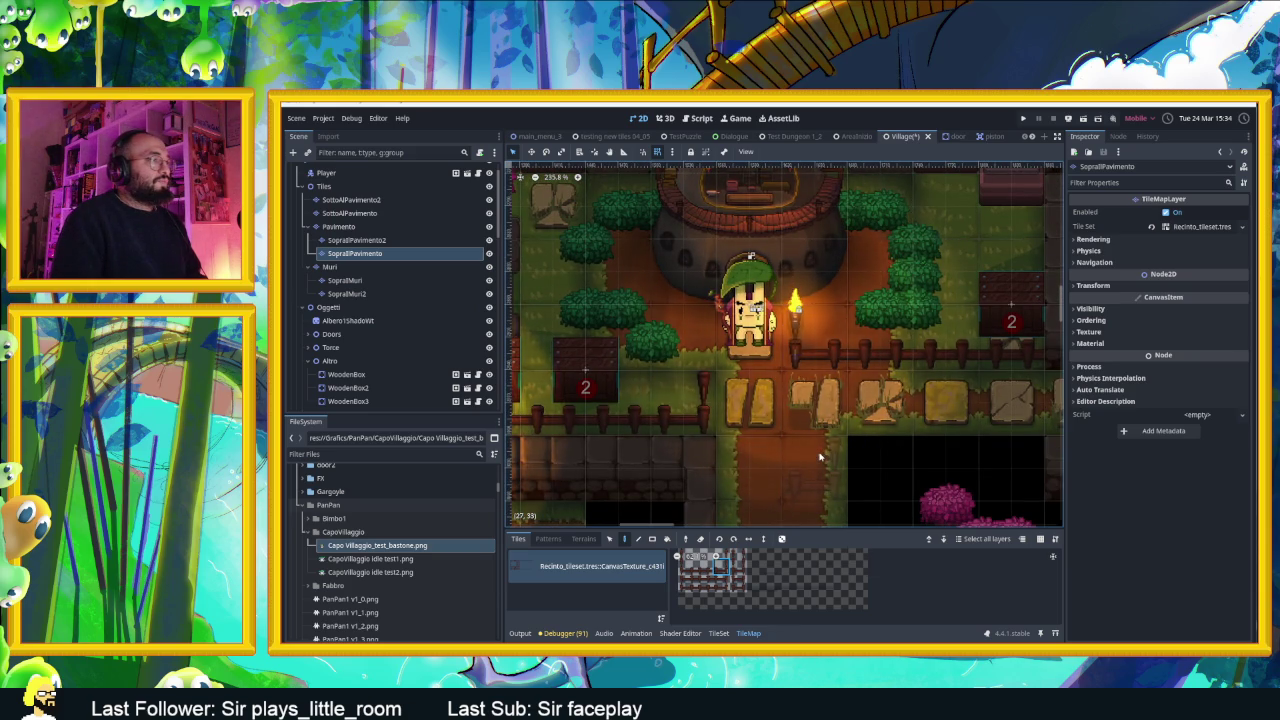
pyautogui.scroll(1, 779, 468)
pyautogui.scroll(1, 779, 468)
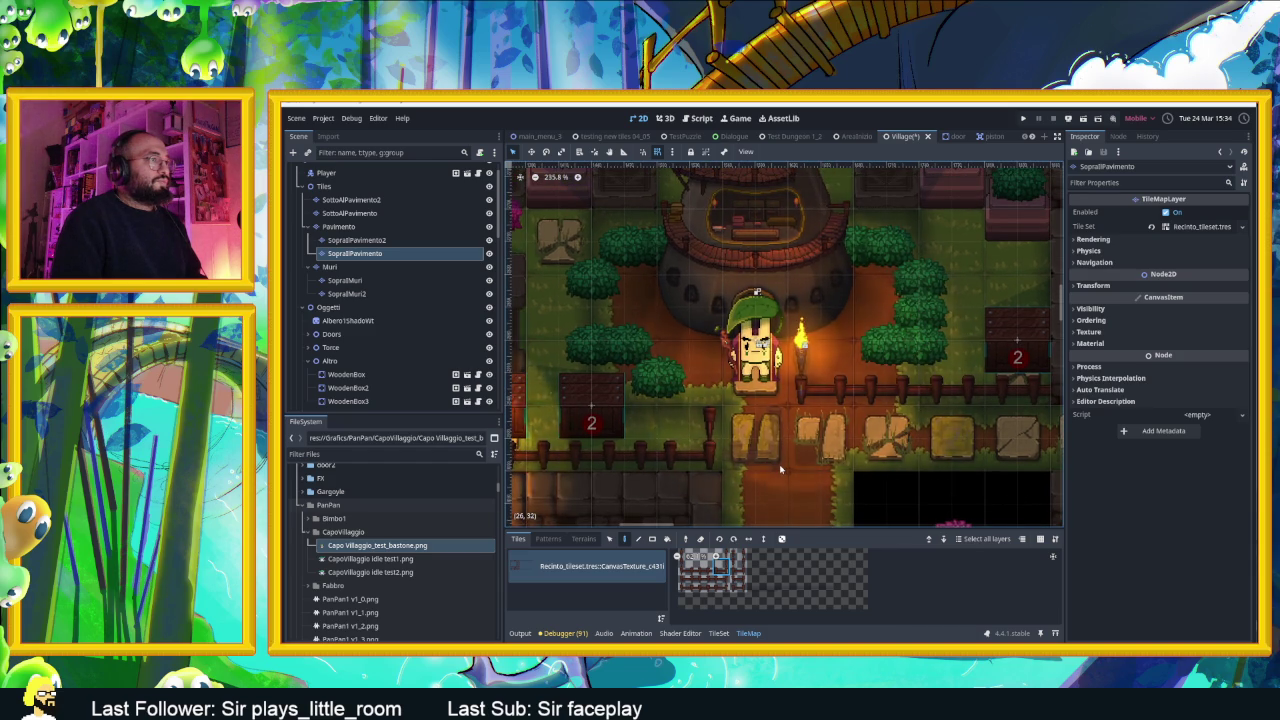
pyautogui.scroll(3, 782, 466)
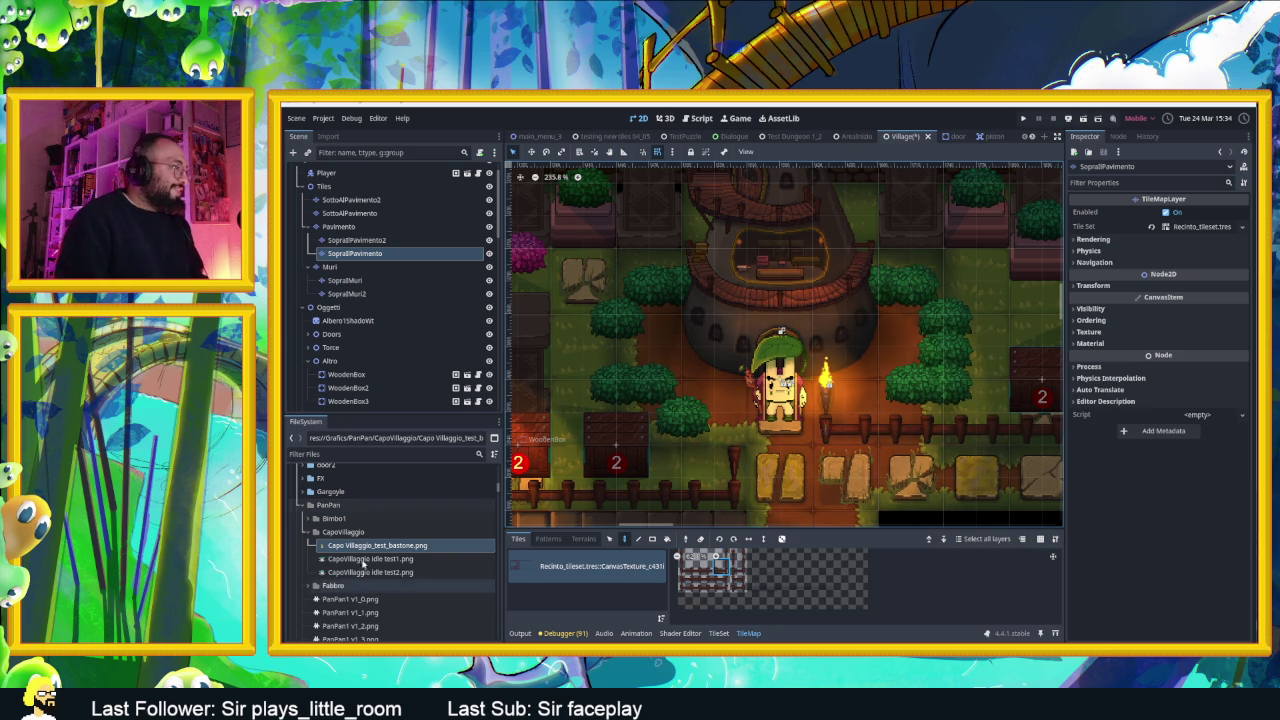
# Drag Albero 3.png from Grafics/Alberi into the viewport just left of the chief
pyautogui.scroll(10, 341, 505)
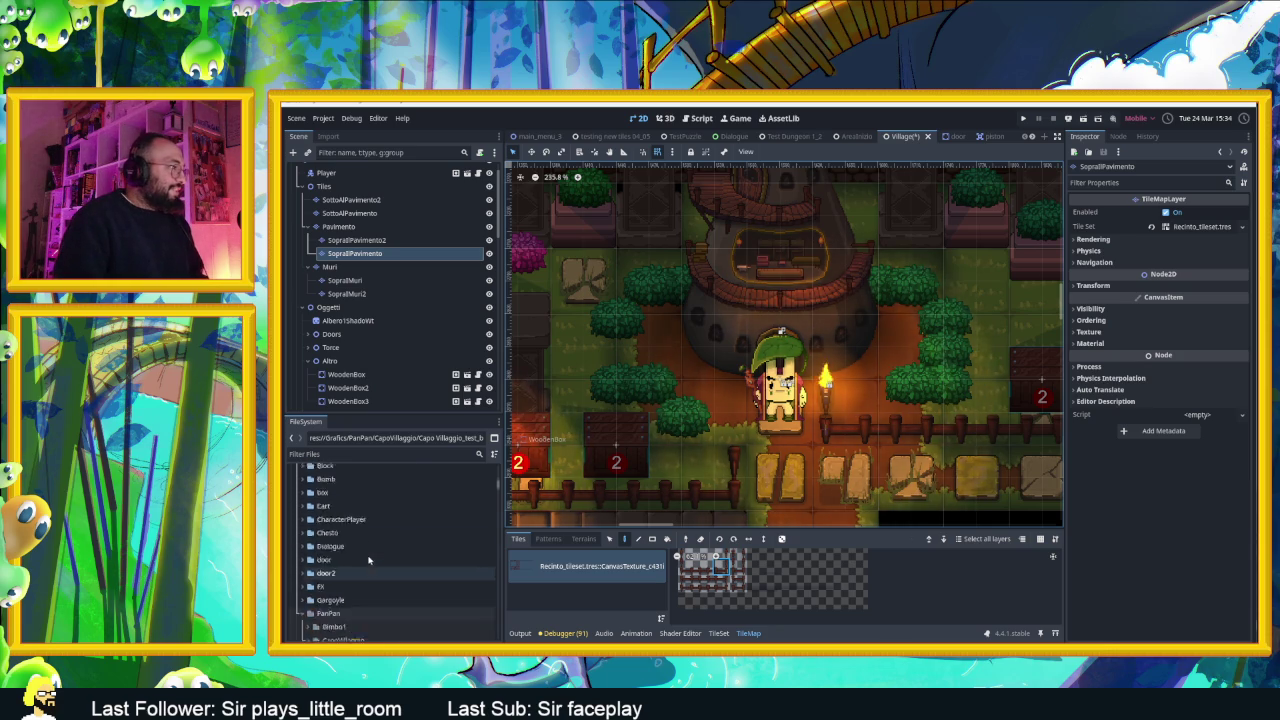
pyautogui.scroll(2, 365, 558)
pyautogui.click(360, 581)
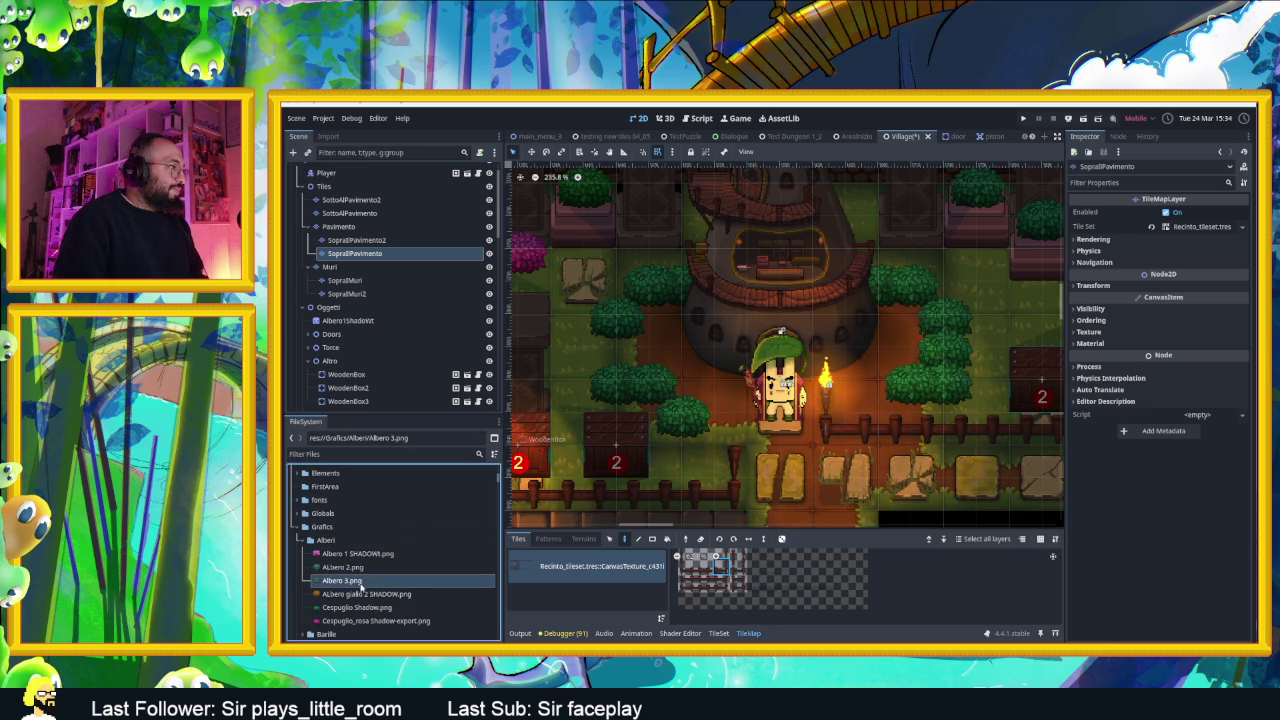
pyautogui.moveTo(360, 583)
pyautogui.mouseDown()
pyautogui.moveTo(688, 448)
pyautogui.moveTo(692, 415)
pyautogui.moveTo(648, 420)
pyautogui.moveTo(805, 466)
pyautogui.moveTo(704, 449)
pyautogui.mouseUp()
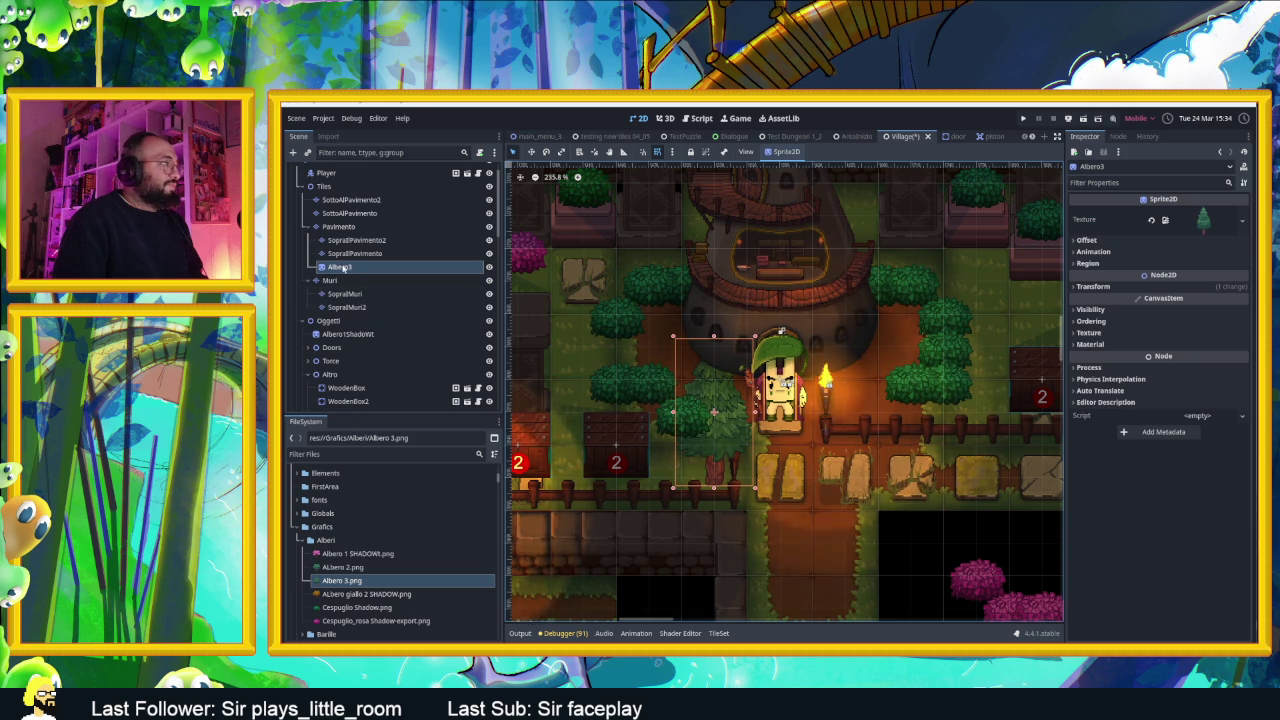
# Drag Albero3 down among the shrub nodes near VasoChiaroShadow3, keeping its name unchanged
pyautogui.moveTo(340, 267)
pyautogui.mouseDown()
pyautogui.moveTo(368, 352)
pyautogui.moveTo(364, 390)
pyautogui.moveTo(367, 376)
pyautogui.mouseUp()
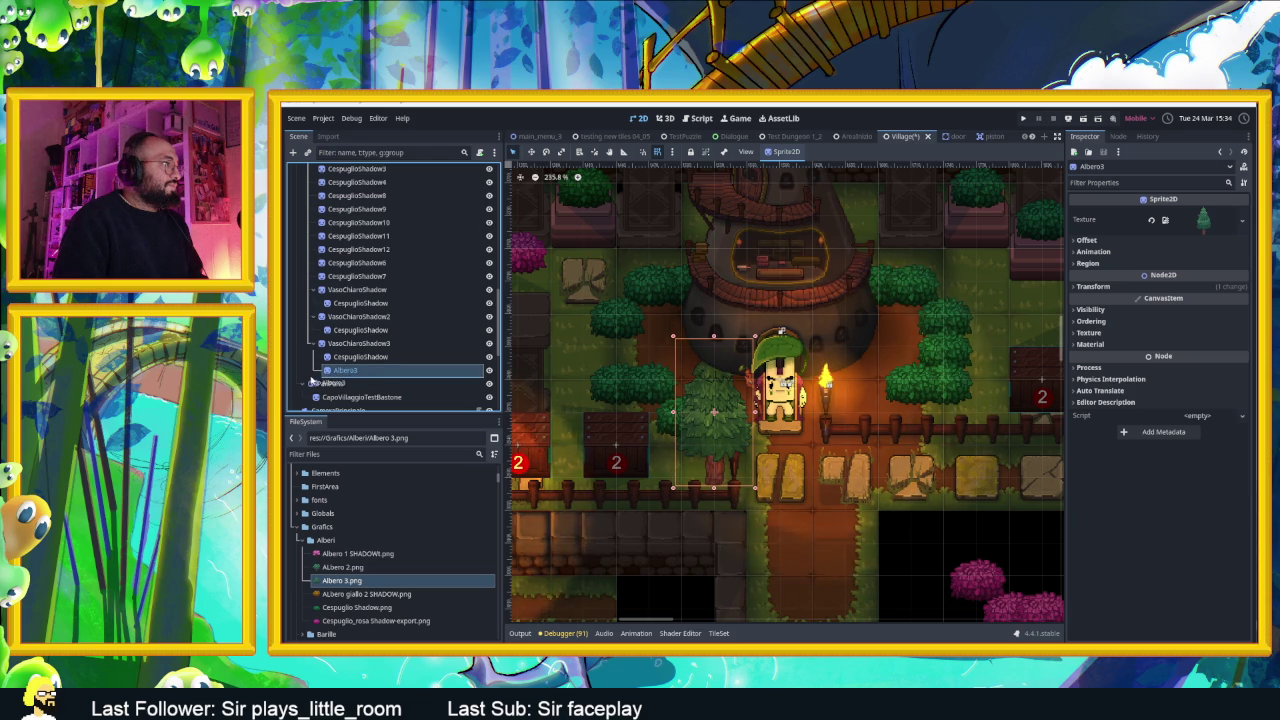
pyautogui.moveTo(314, 381); pyautogui.dragTo(318, 342)
pyautogui.doubleClick(349, 345)
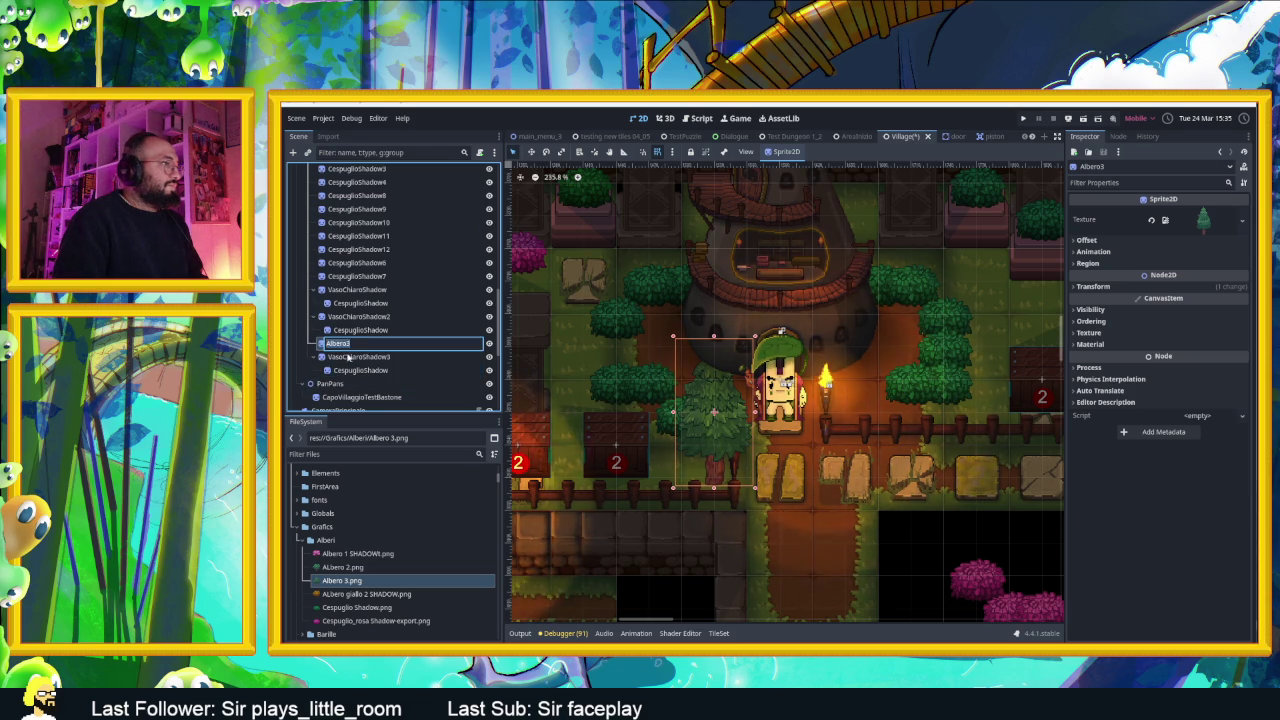
pyautogui.press('Return')
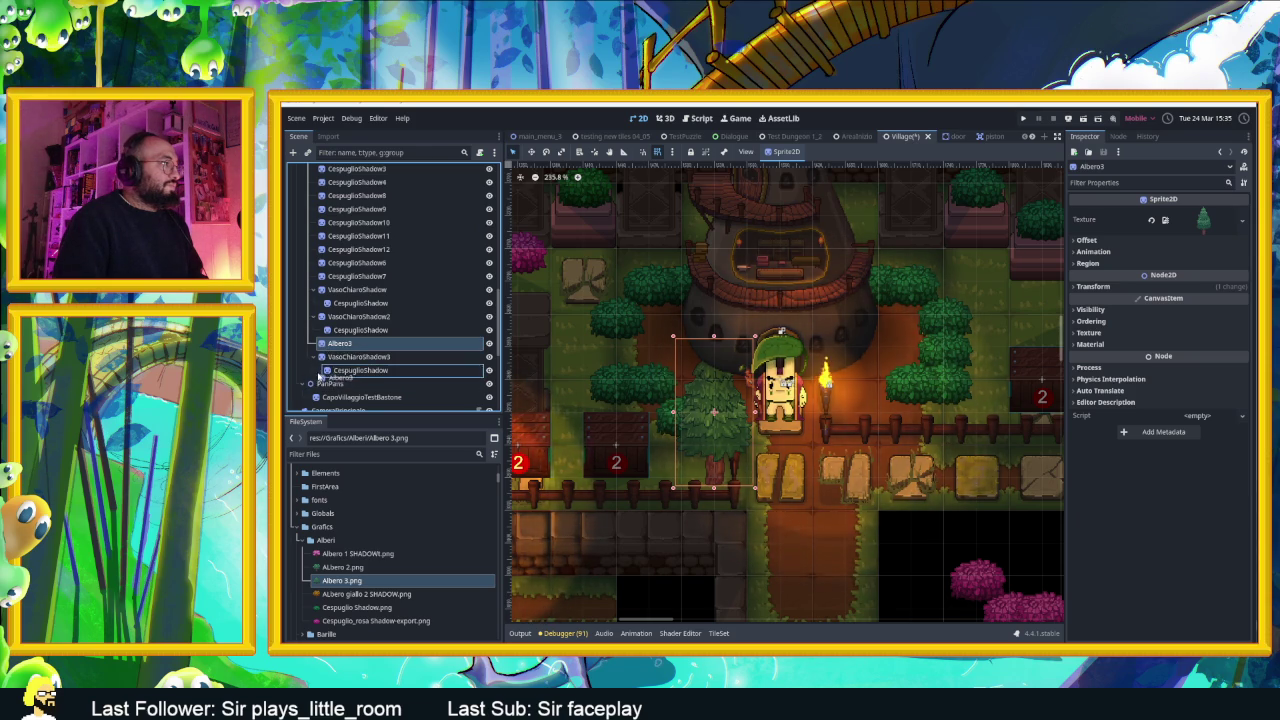
pyautogui.moveTo(318, 376)
pyautogui.mouseDown()
pyautogui.moveTo(358, 374)
pyautogui.moveTo(308, 376)
pyautogui.mouseUp()
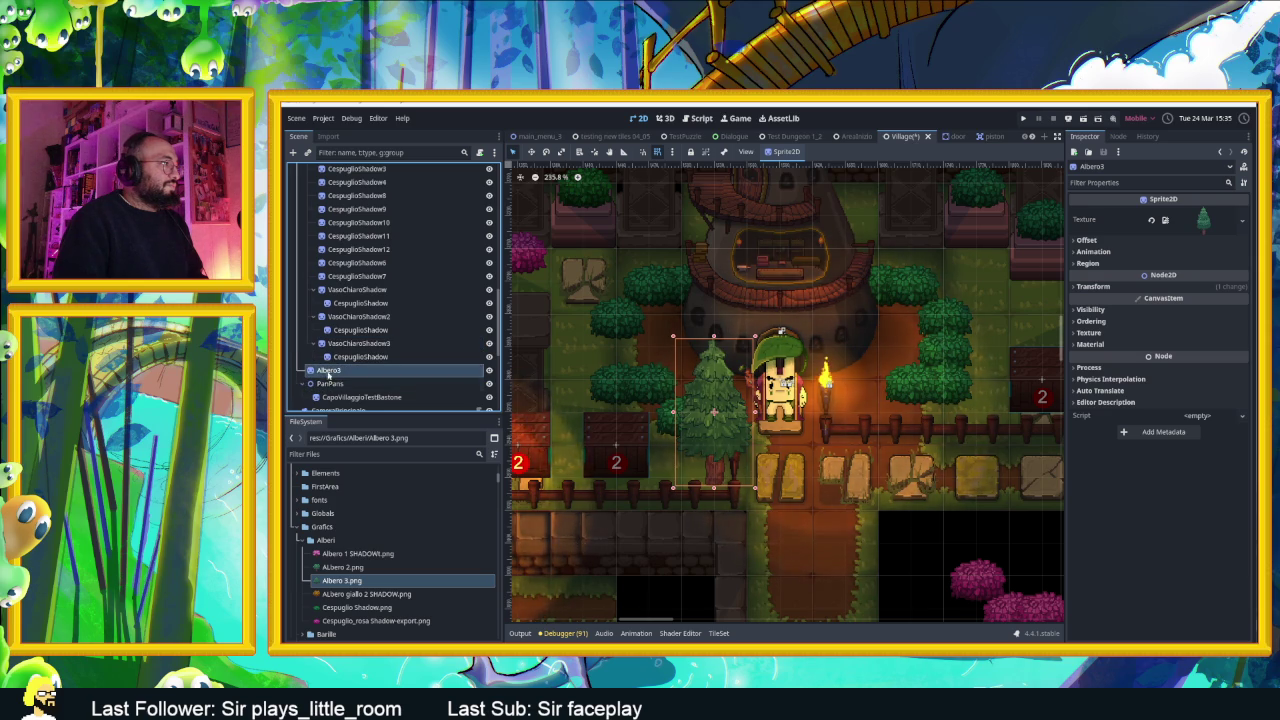
pyautogui.scroll(-3, 320, 365)
pyautogui.scroll(2, 318, 350)
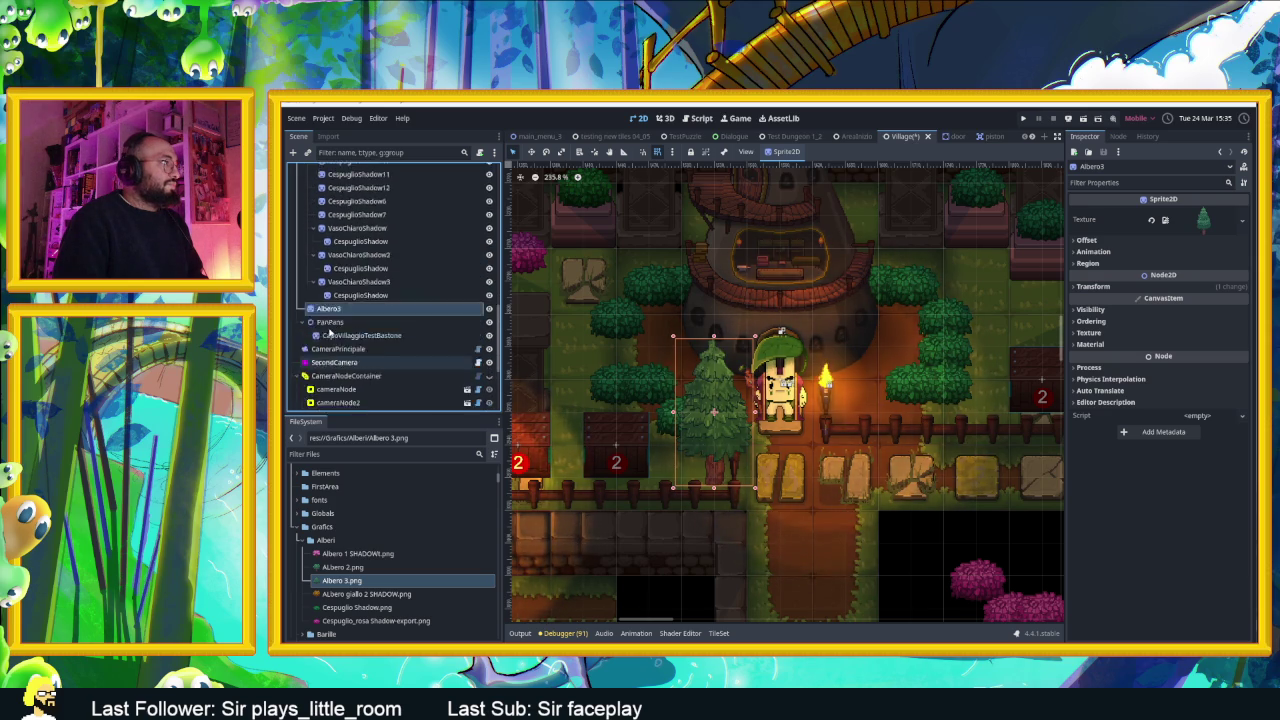
# Reorder Albero3 and VasoChiaroShadow3 so Albero3 follows VasoChiaroShadow3, just above PanPans
pyautogui.moveTo(312, 340)
pyautogui.mouseDown()
pyautogui.moveTo(339, 343)
pyautogui.moveTo(316, 334)
pyautogui.mouseUp()
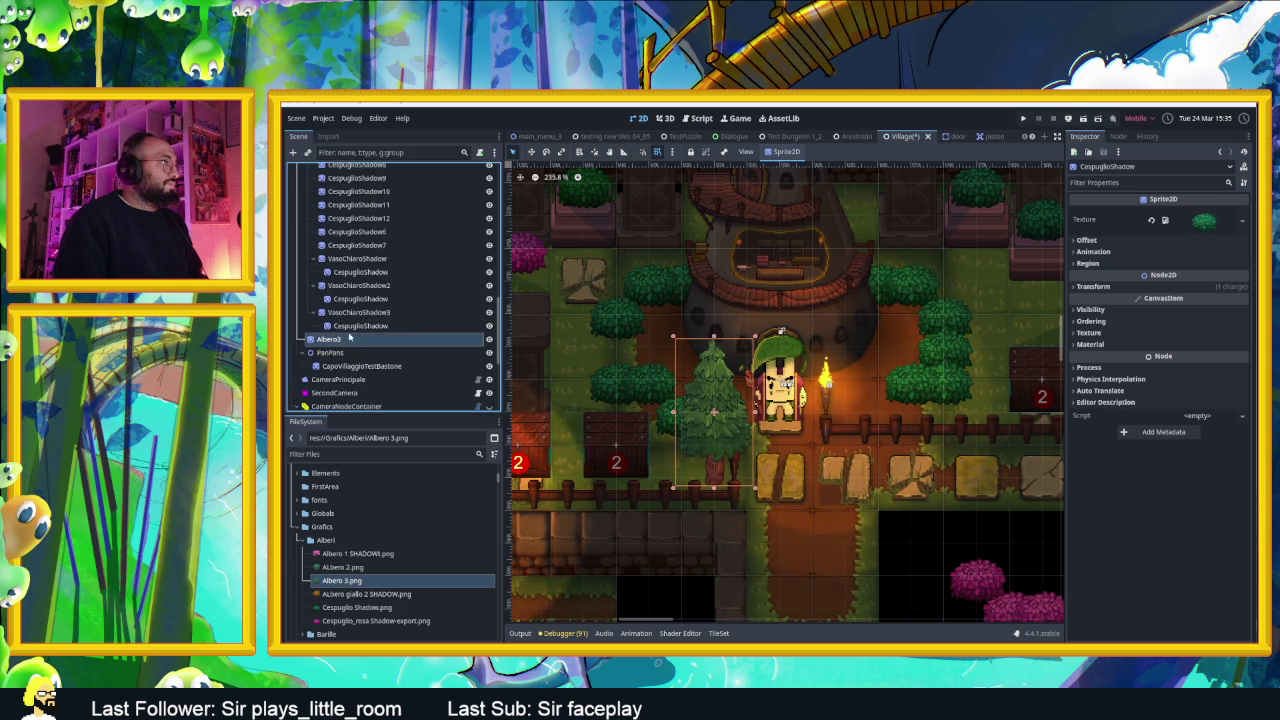
pyautogui.scroll(2, 360, 400)
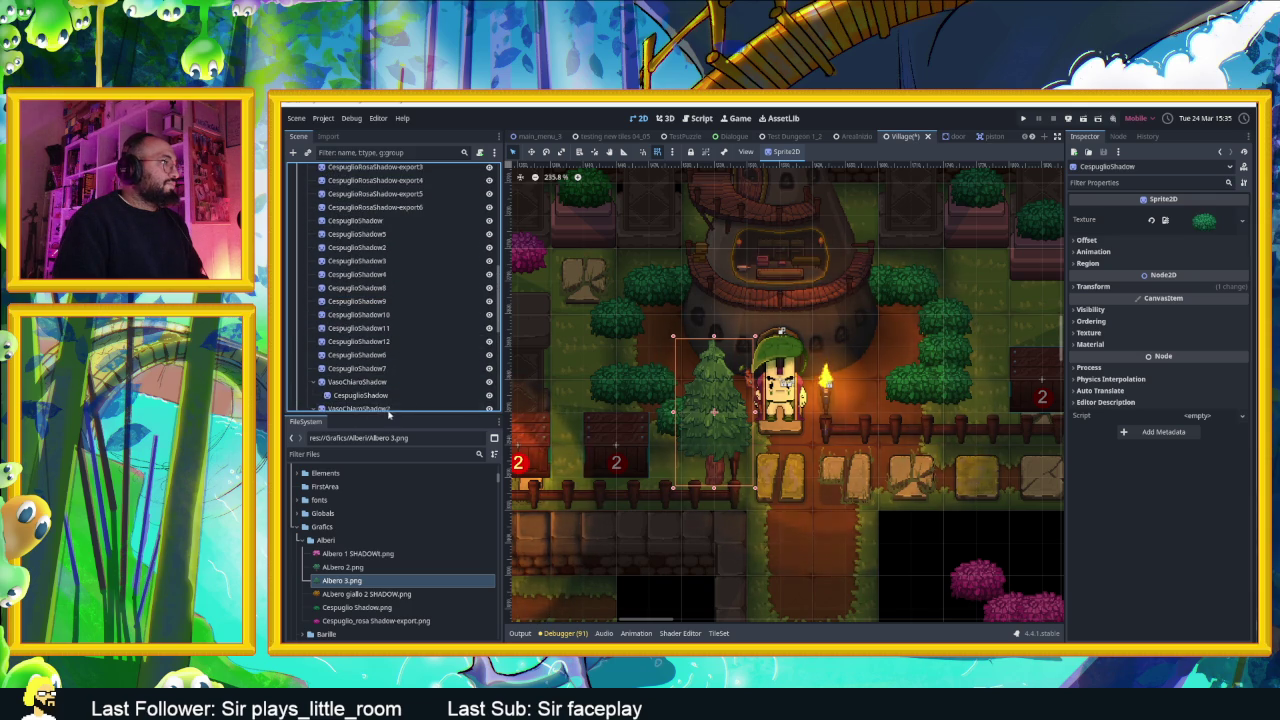
pyautogui.moveTo(367, 418); pyautogui.dragTo(362, 497)
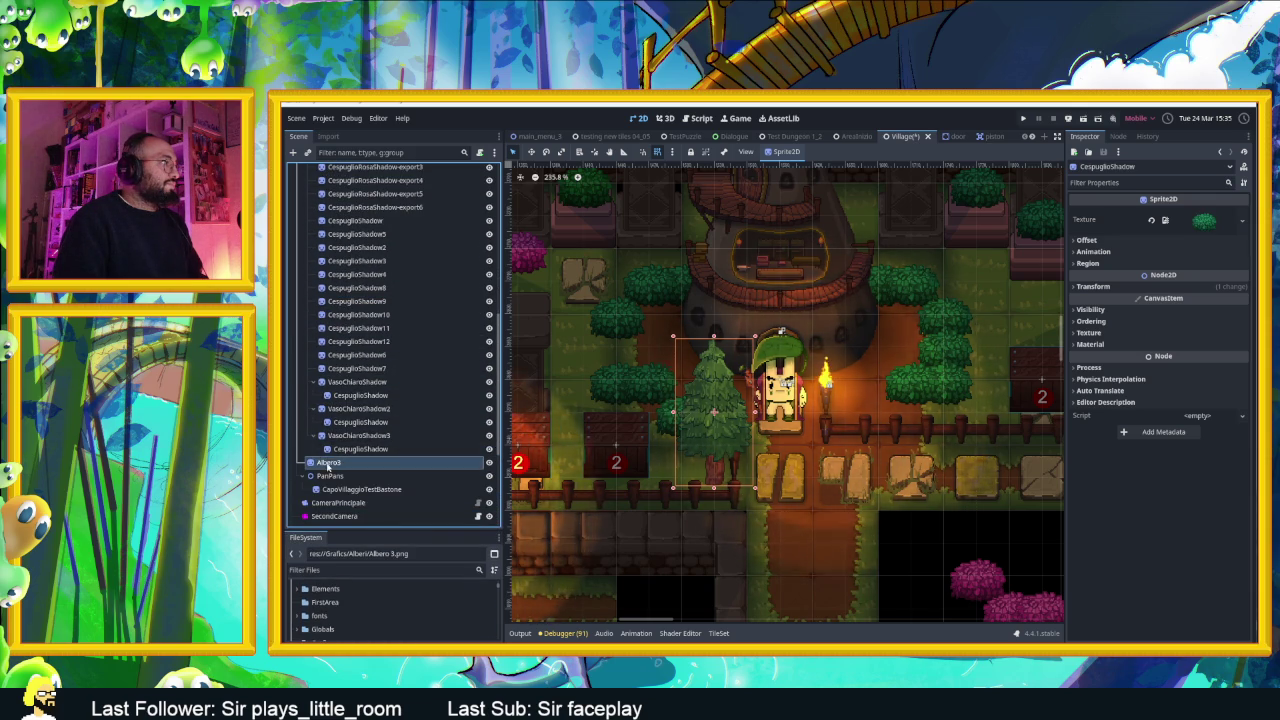
pyautogui.moveTo(322, 449); pyautogui.dragTo(320, 432)
pyautogui.press('F2')
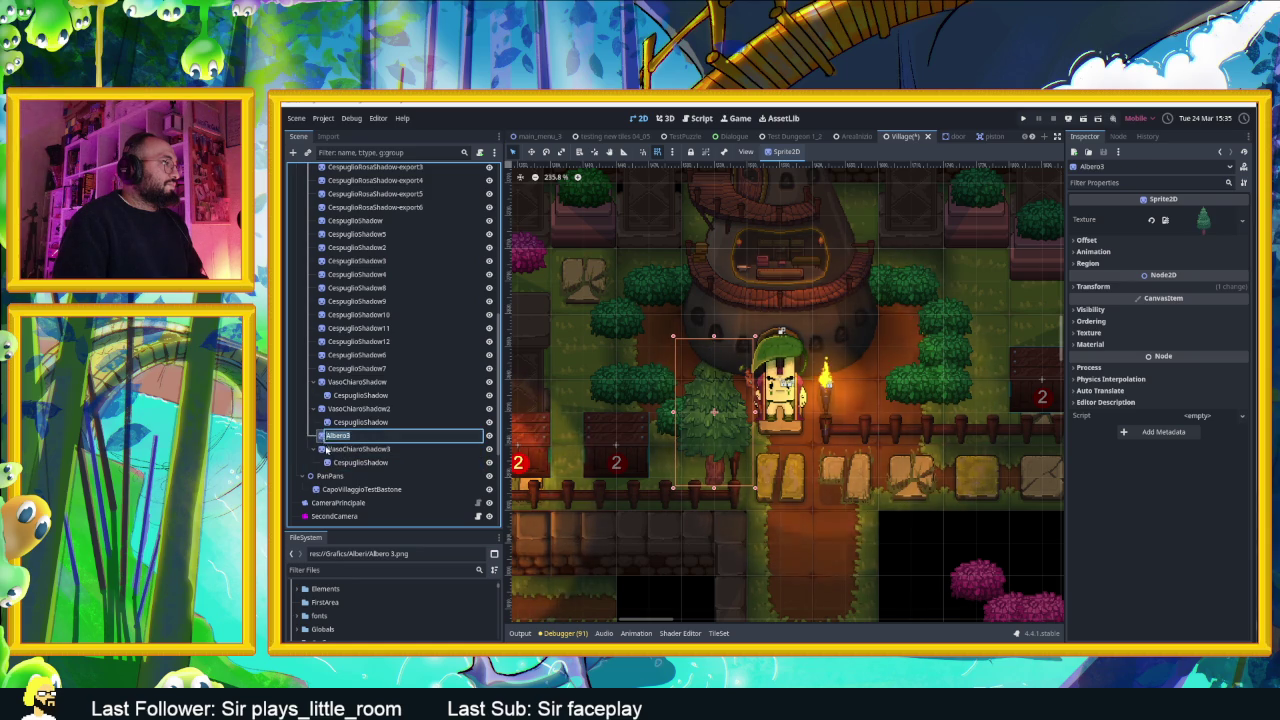
pyautogui.press('Escape')
pyautogui.click(331, 451)
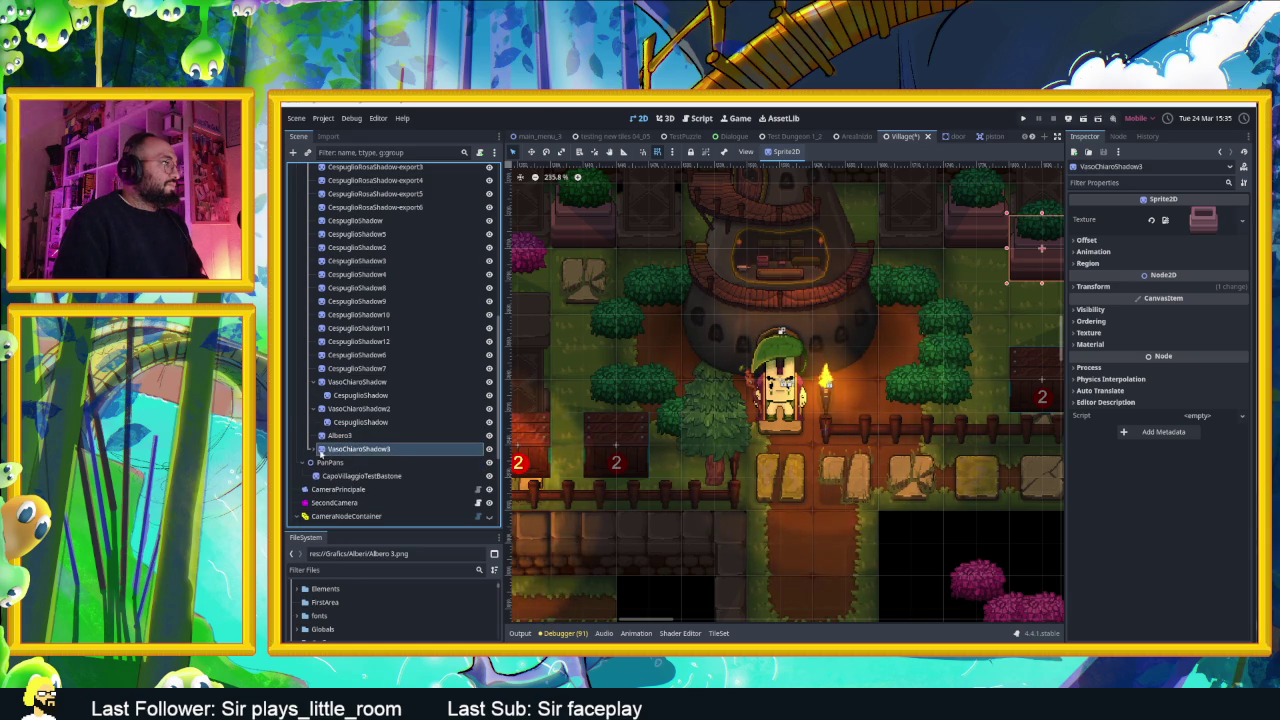
pyautogui.moveTo(325, 449); pyautogui.dragTo(324, 436)
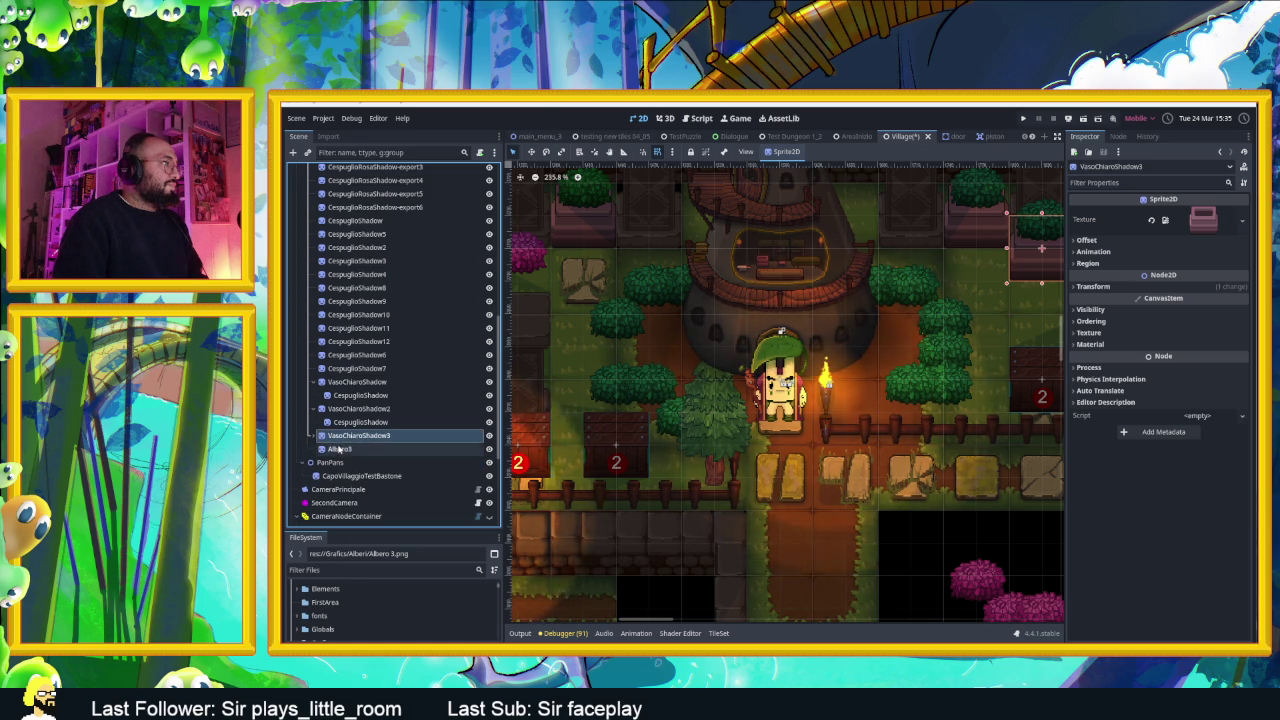
pyautogui.click(407, 449)
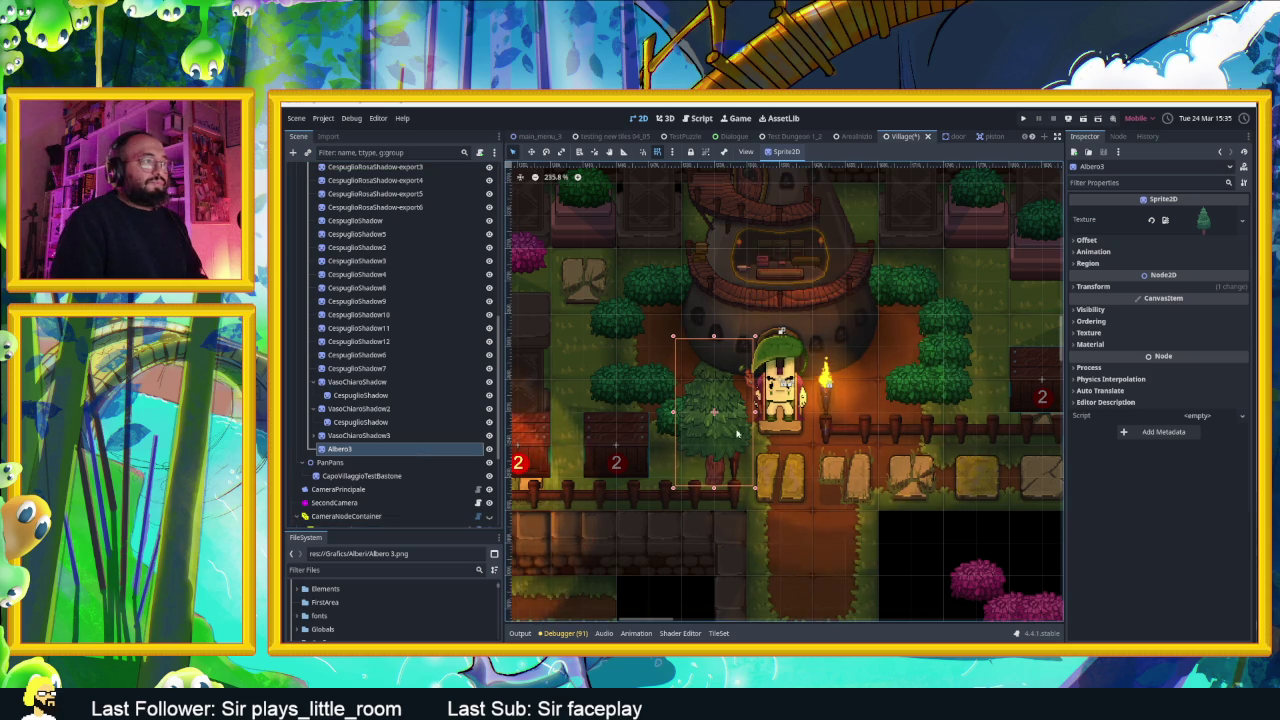
# Set Albero3's Offset y to -68 and drag the tree 60 px down beside the hut
pyautogui.moveTo(716, 415); pyautogui.dragTo(716, 415)
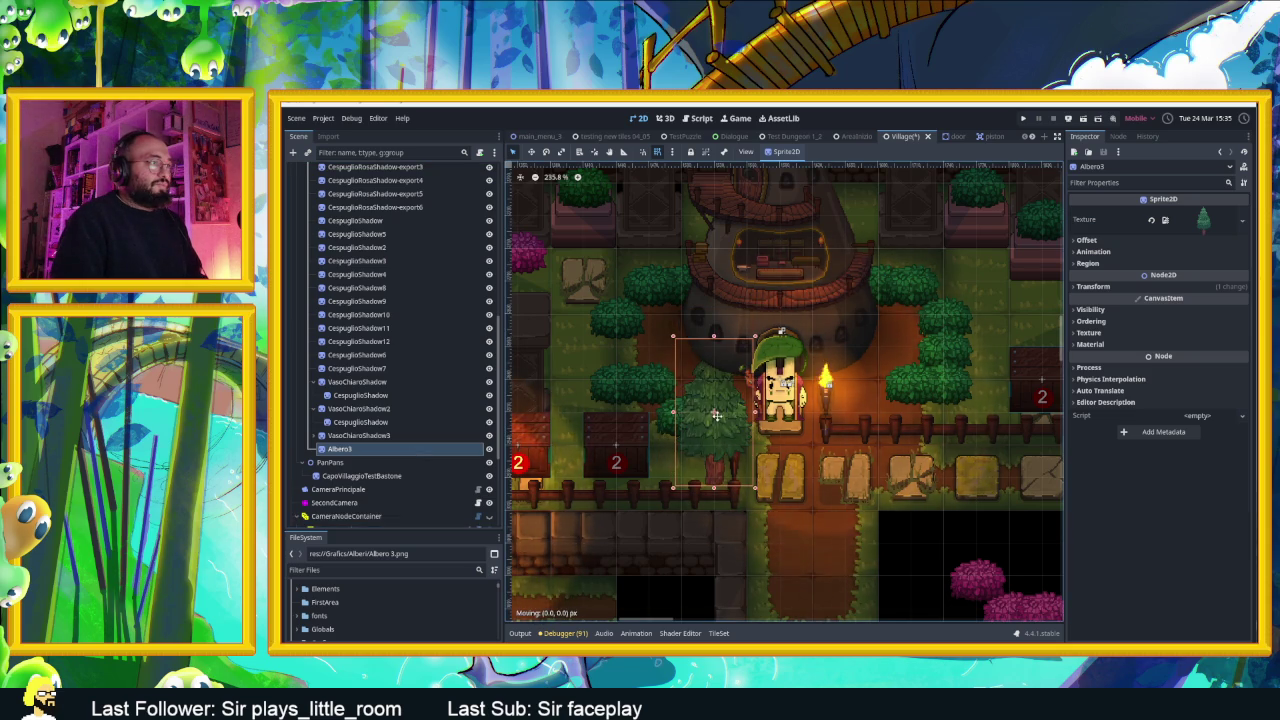
pyautogui.click(1086, 240)
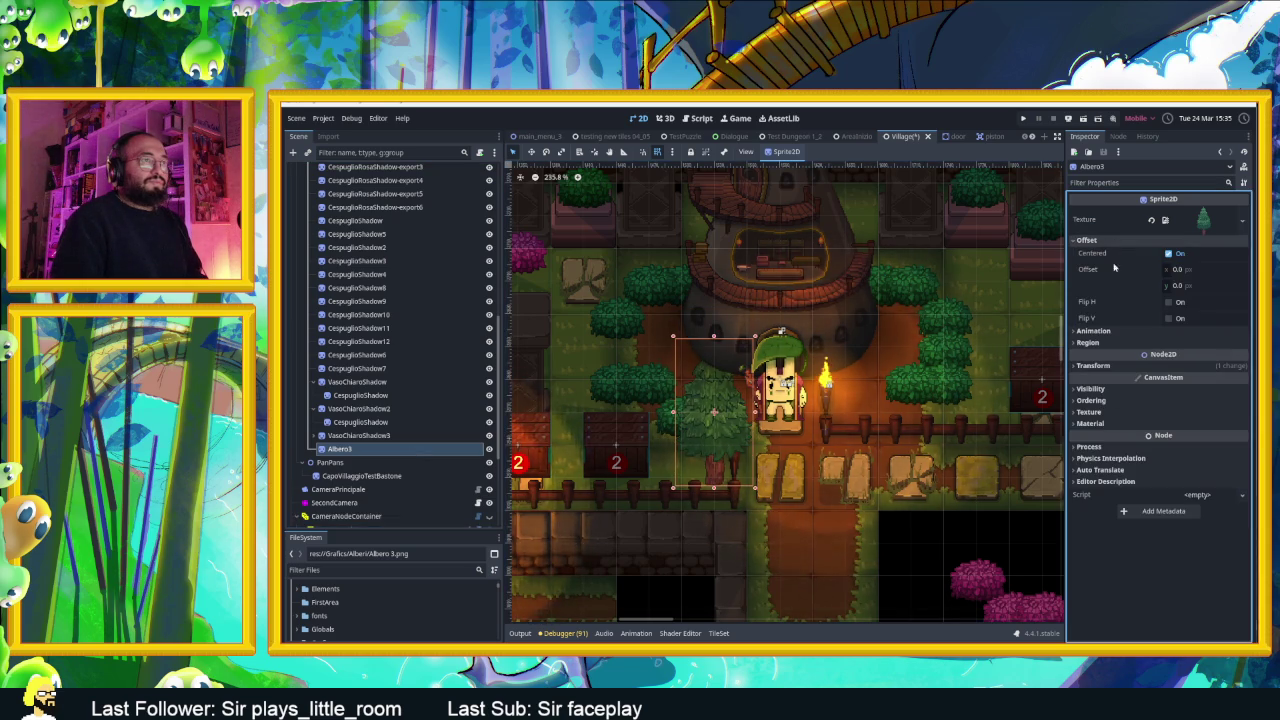
pyautogui.click(1175, 285)
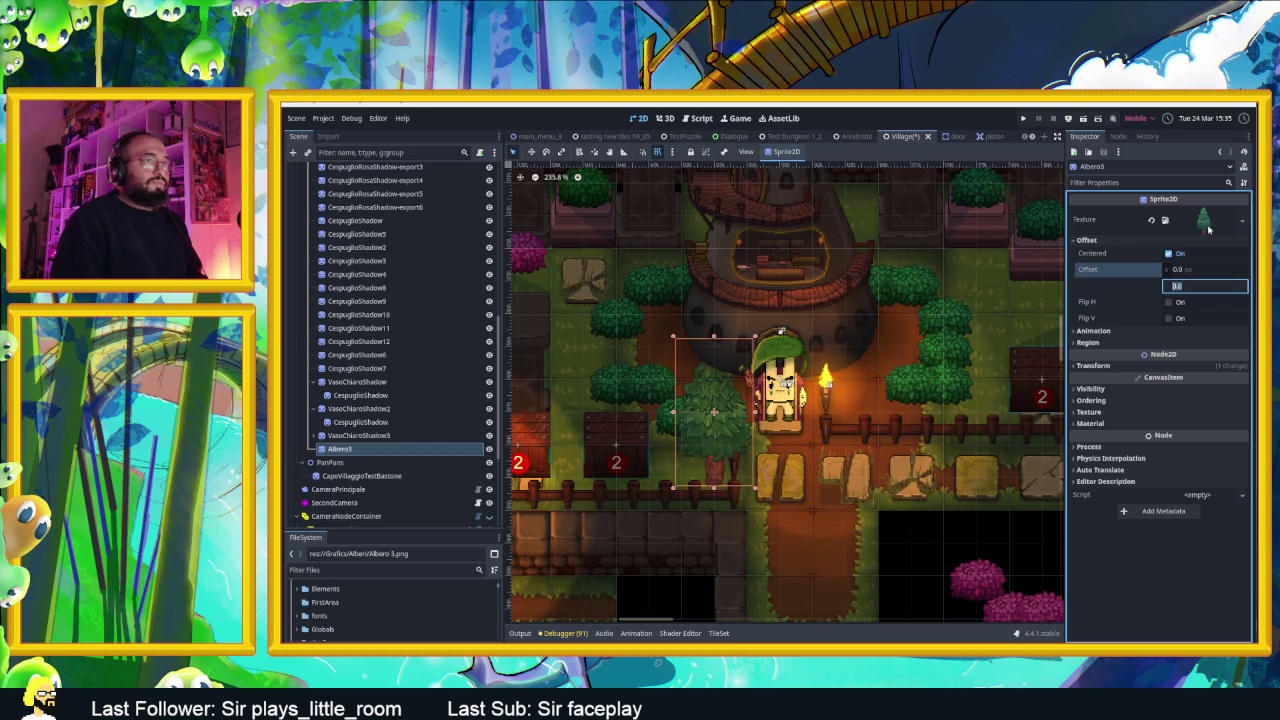
pyautogui.click(1205, 222)
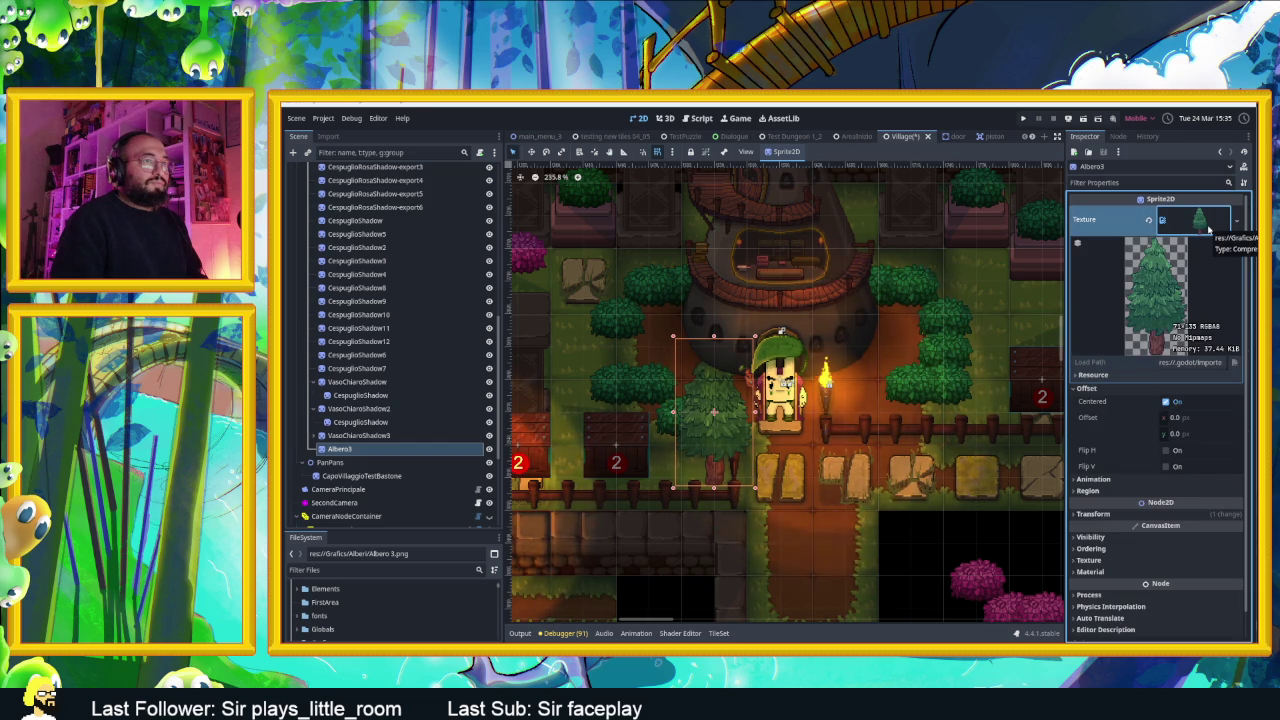
pyautogui.click(1208, 229)
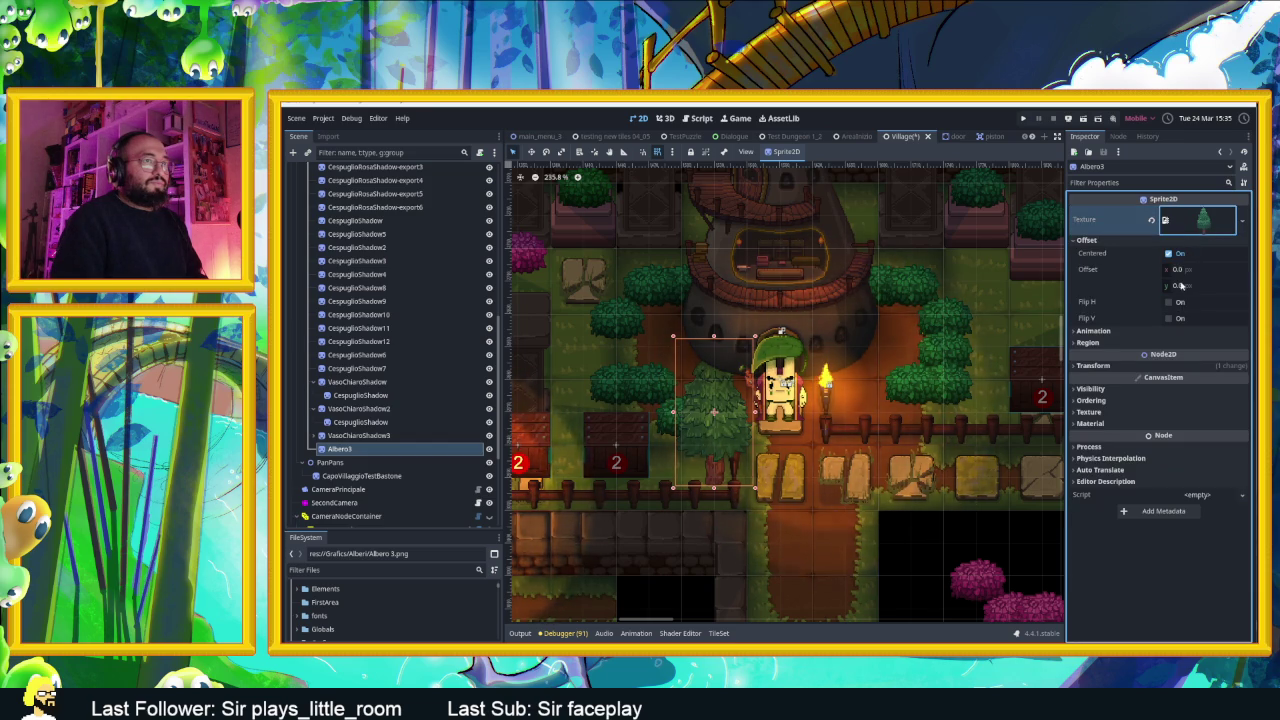
pyautogui.click(1181, 286)
pyautogui.write('130')
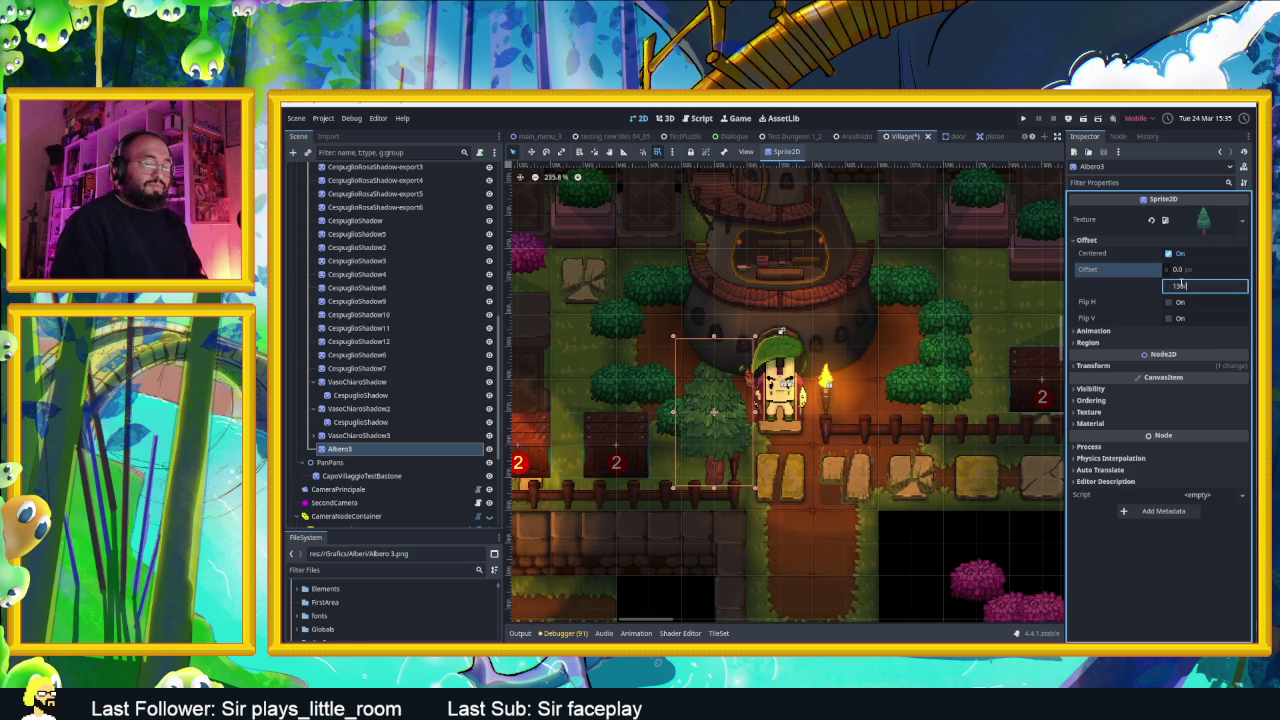
pyautogui.press('Return')
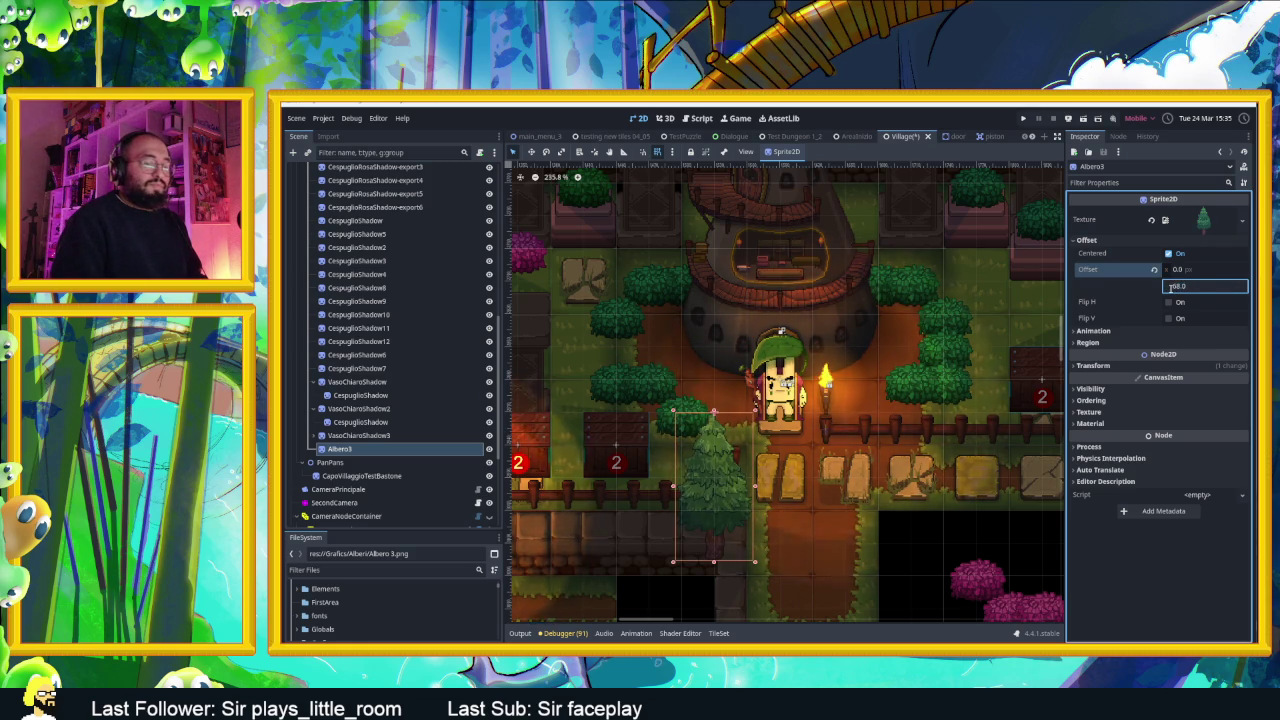
pyautogui.press('Return')
pyautogui.moveTo(718, 387); pyautogui.dragTo(710, 447)
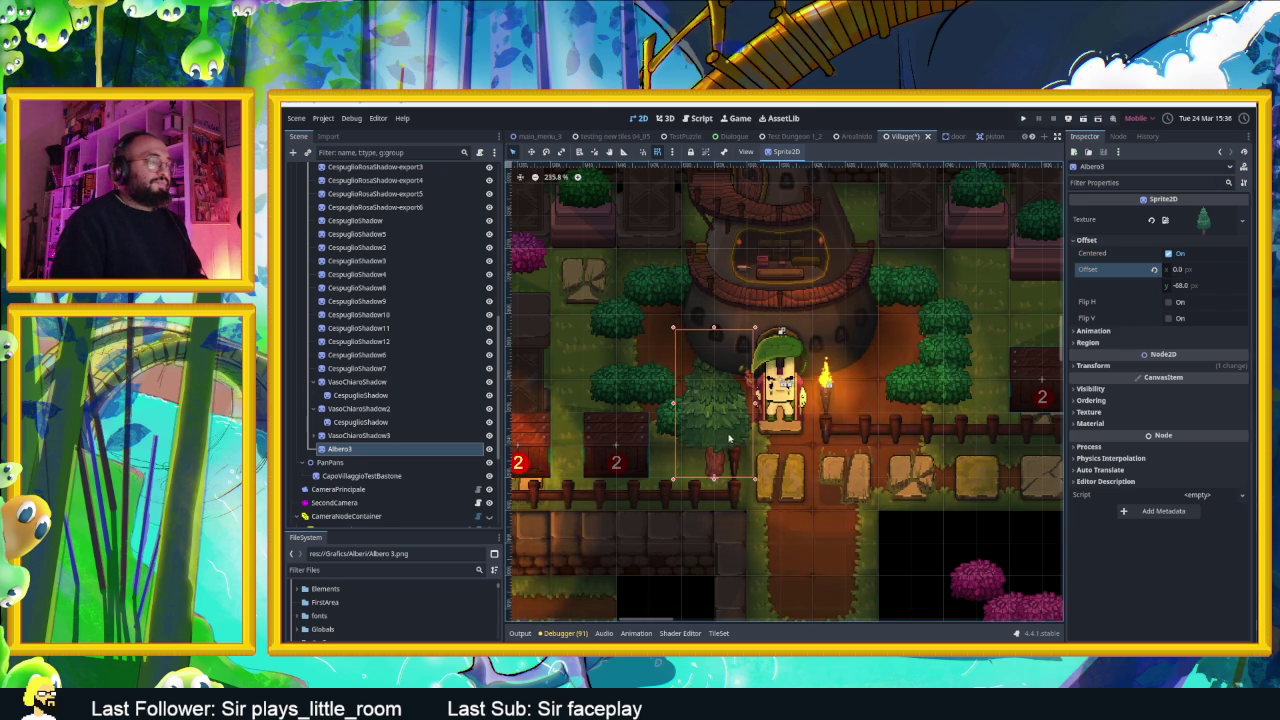
# Set Albero3's Offset y to -50 and move the tree down beside the character
pyautogui.moveTo(726, 437)
pyautogui.mouseDown()
pyautogui.moveTo(585, 235)
pyautogui.moveTo(985, 240)
pyautogui.moveTo(988, 385)
pyautogui.moveTo(874, 288)
pyautogui.moveTo(660, 412)
pyautogui.moveTo(634, 414)
pyautogui.mouseUp()
pyautogui.scroll(-1, 988, 271)
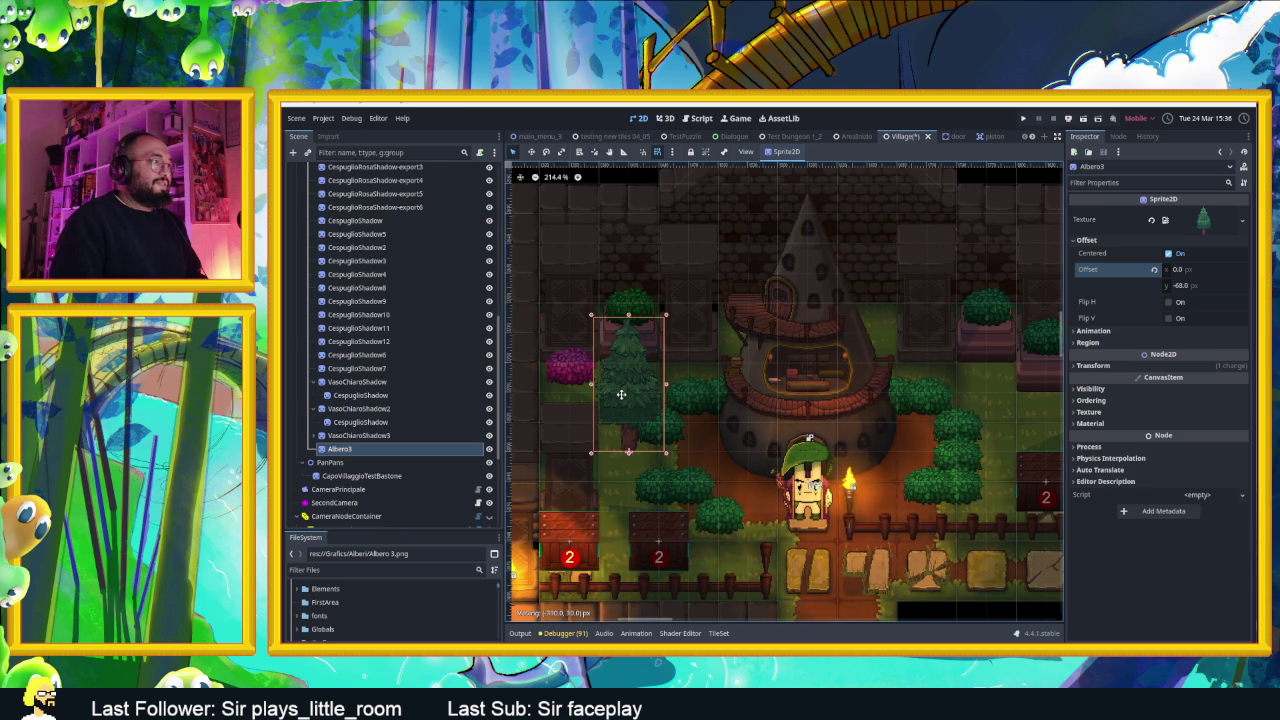
pyautogui.moveTo(621, 394); pyautogui.dragTo(621, 391)
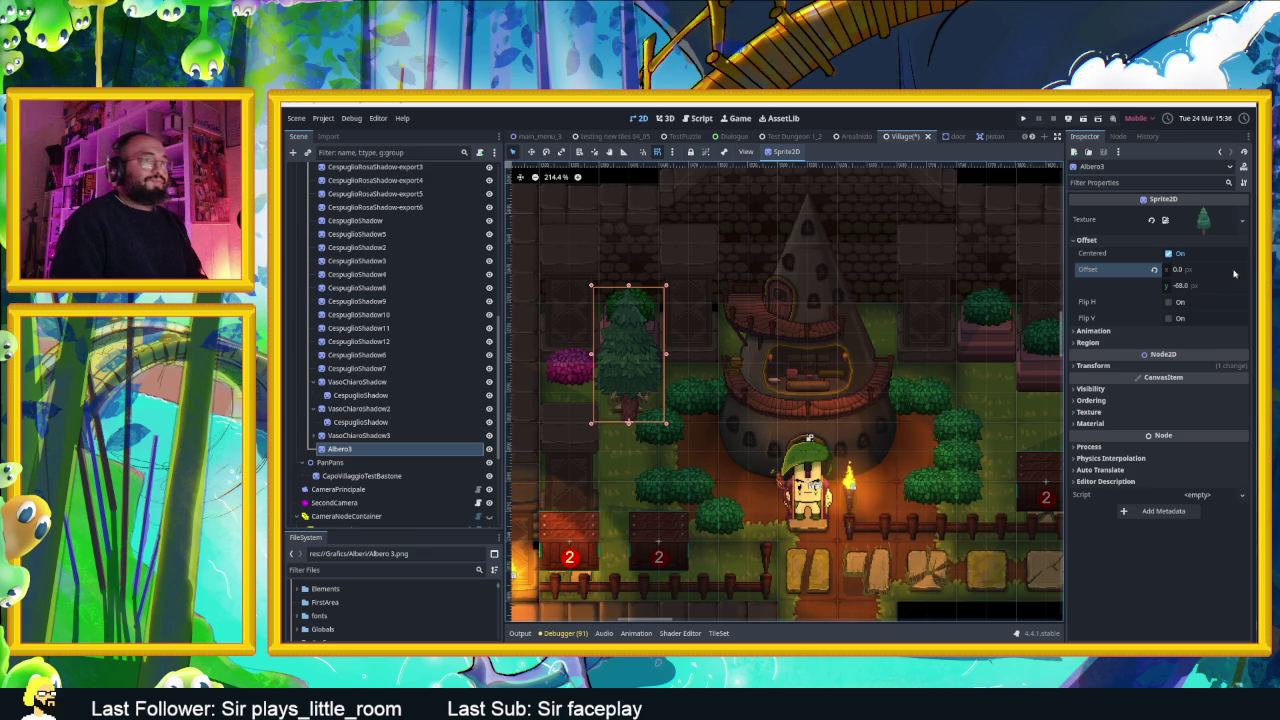
pyautogui.moveTo(1194, 288); pyautogui.dragTo(1246, 288)
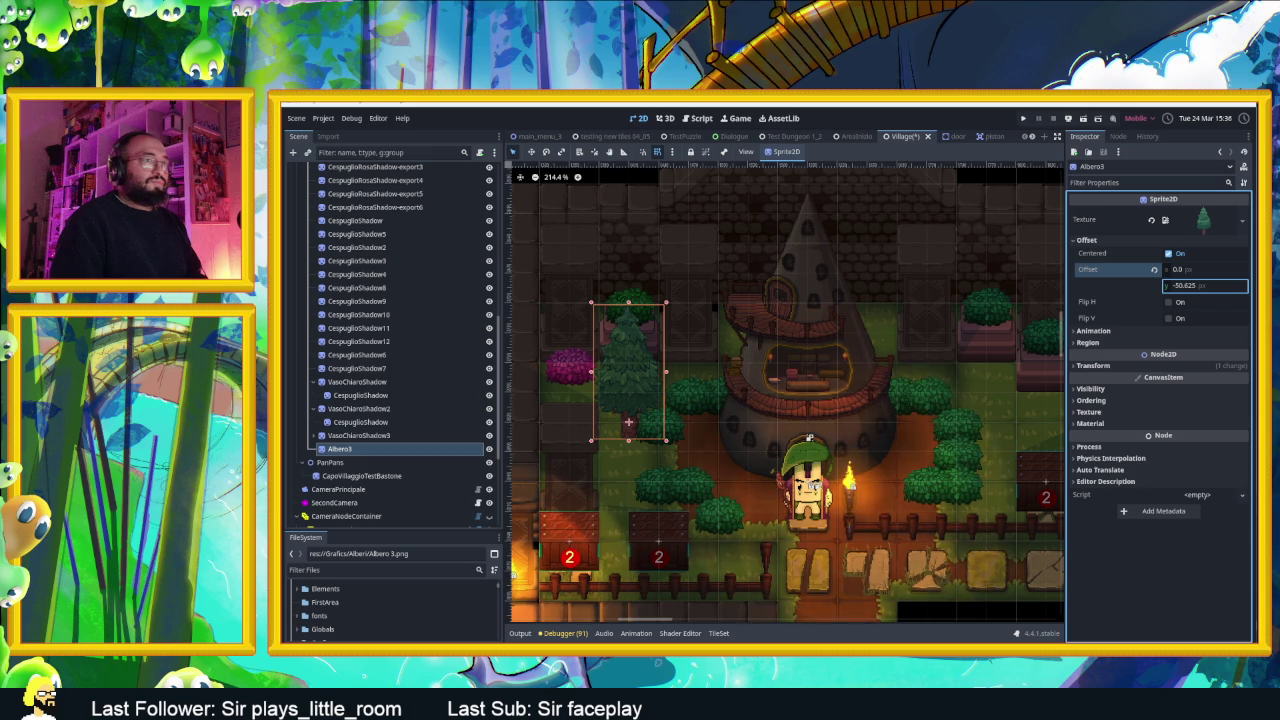
pyautogui.write('-50')
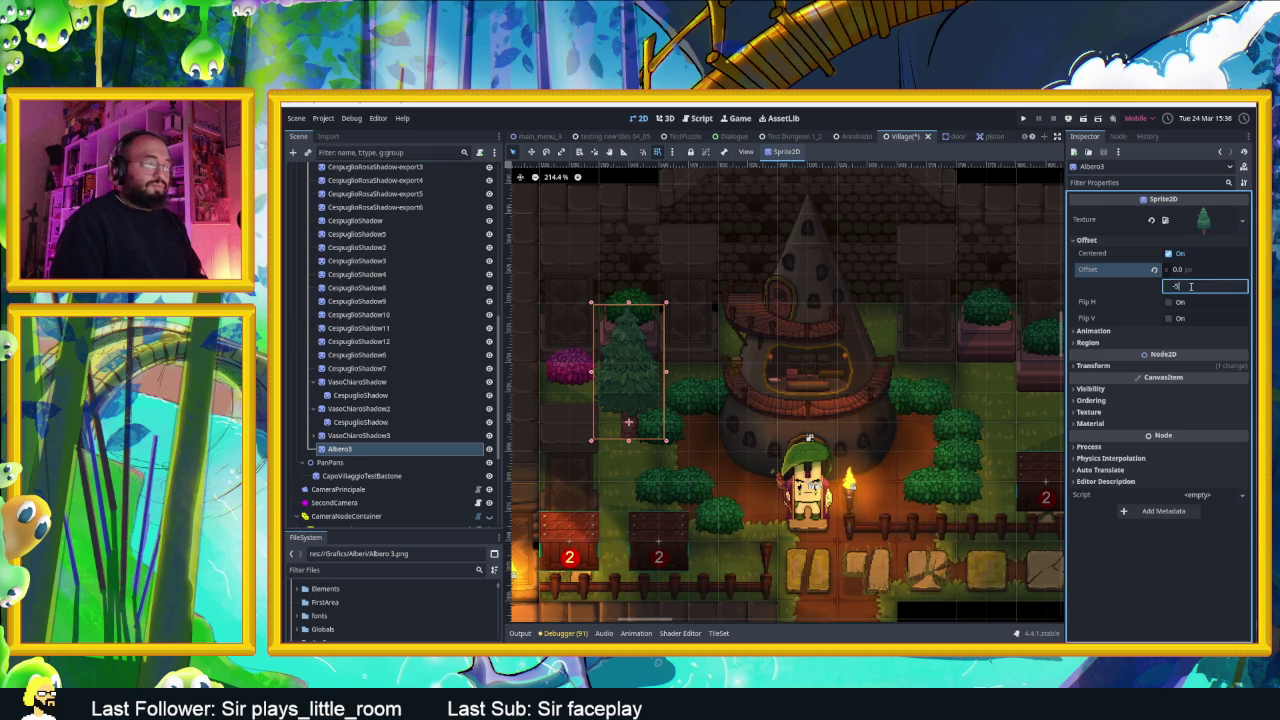
pyautogui.press('Return')
pyautogui.moveTo(628, 383)
pyautogui.mouseDown()
pyautogui.moveTo(684, 414)
pyautogui.moveTo(716, 490)
pyautogui.moveTo(744, 511)
pyautogui.mouseUp()
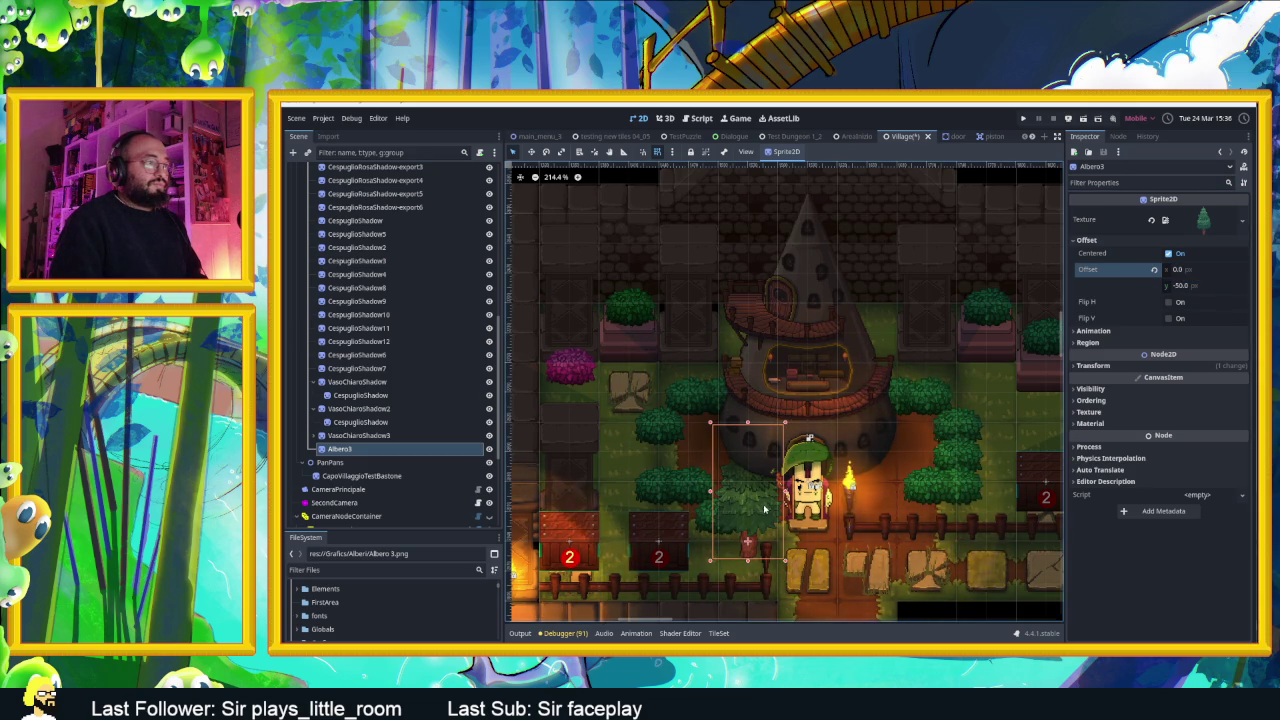
pyautogui.moveTo(752, 511)
pyautogui.mouseDown()
pyautogui.moveTo(895, 512)
pyautogui.moveTo(955, 430)
pyautogui.moveTo(953, 345)
pyautogui.moveTo(953, 376)
pyautogui.moveTo(713, 518)
pyautogui.moveTo(743, 548)
pyautogui.moveTo(745, 520)
pyautogui.mouseUp()
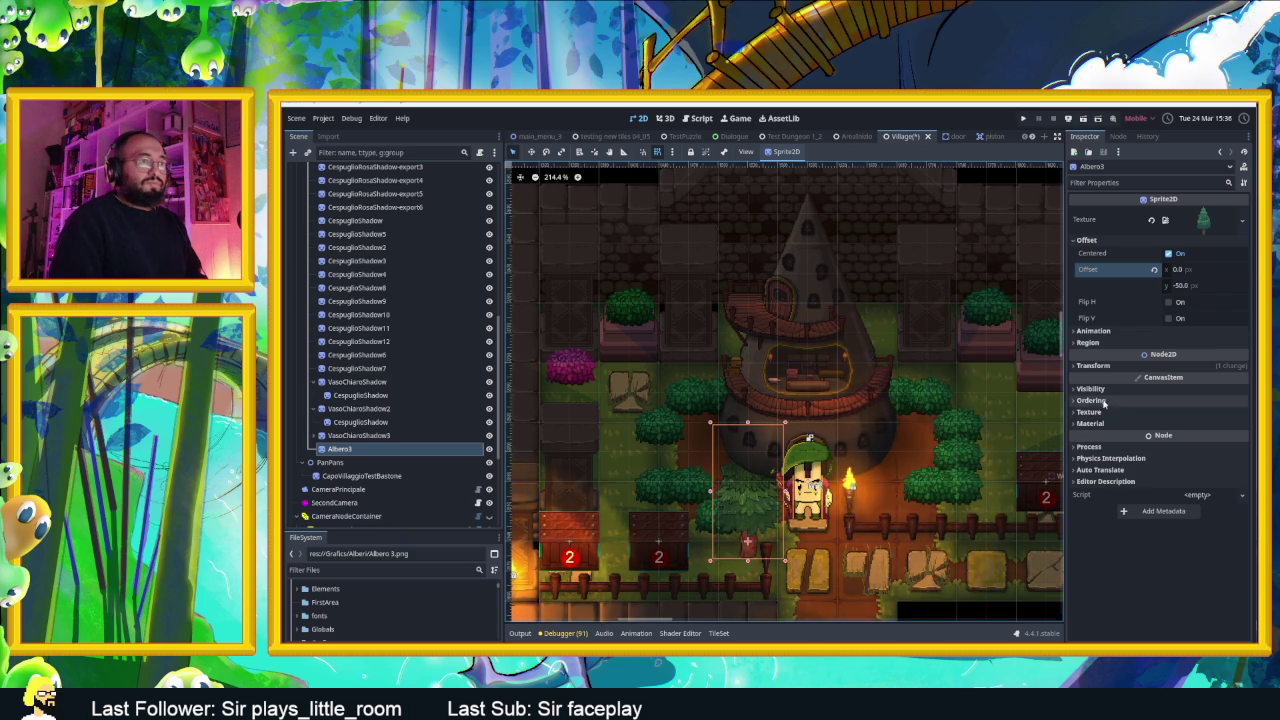
# Turn Y Sort Enabled on for the tree under Ordering, then back off
pyautogui.click(1091, 400)
pyautogui.click(1169, 446)
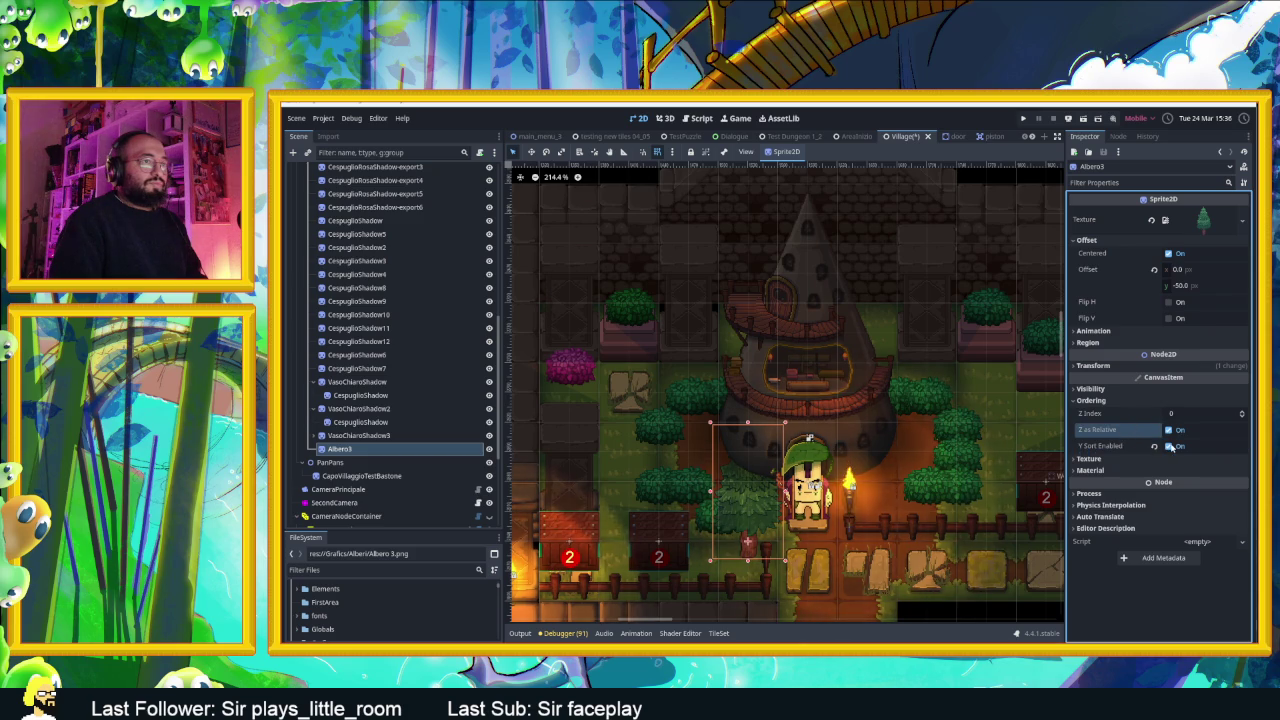
pyautogui.click(1170, 447)
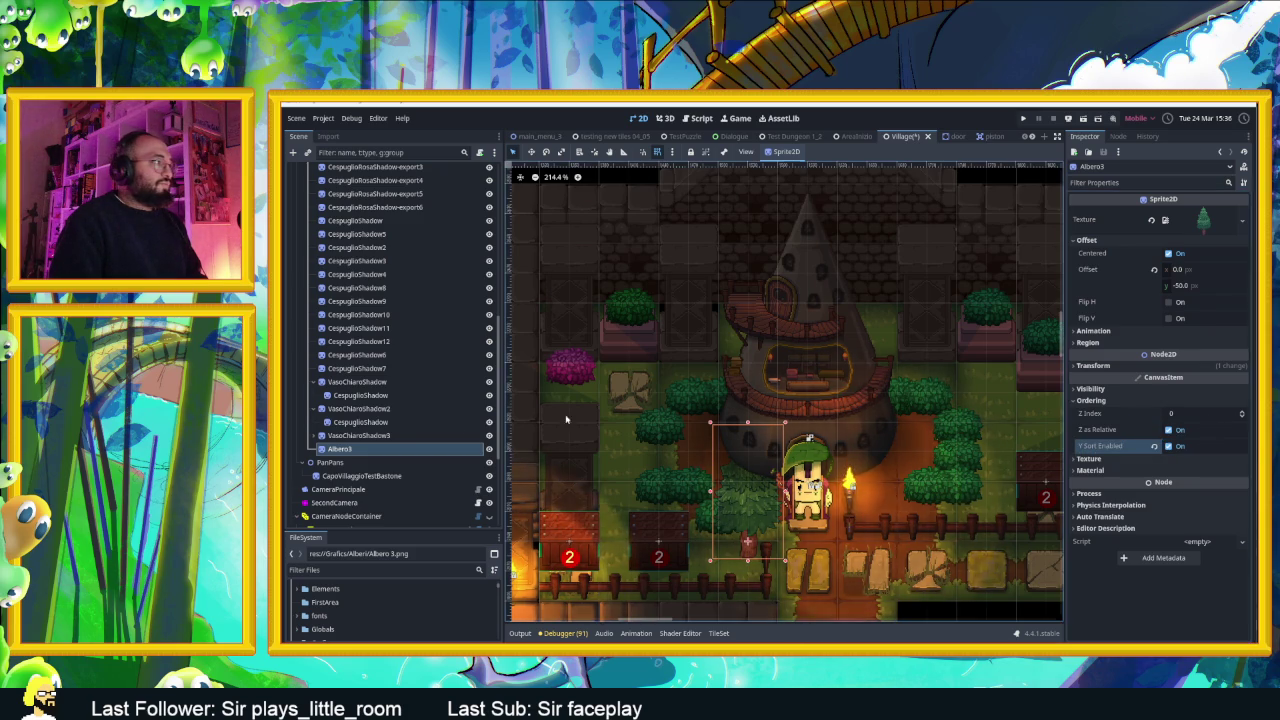
pyautogui.scroll(5, 358, 383)
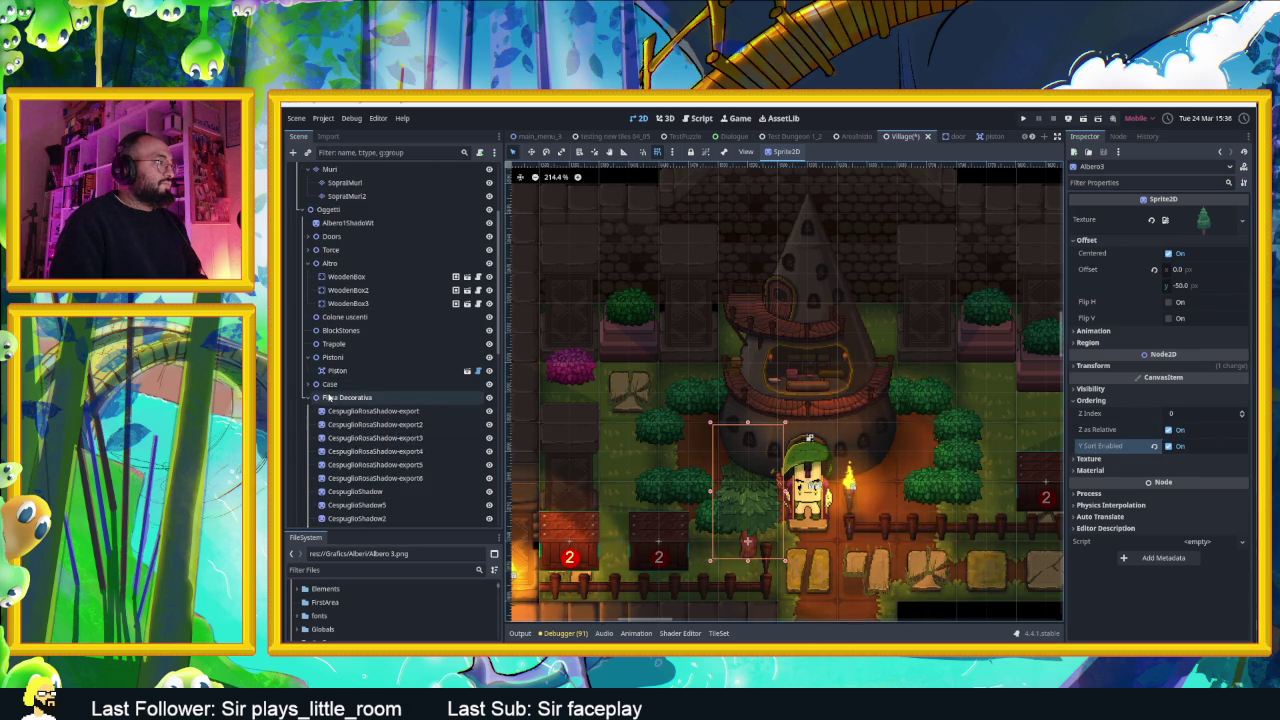
# Enable Y Sort under Ordering on the Flora Decorativa group node
pyautogui.click(335, 398)
pyautogui.rightClick(335, 398)
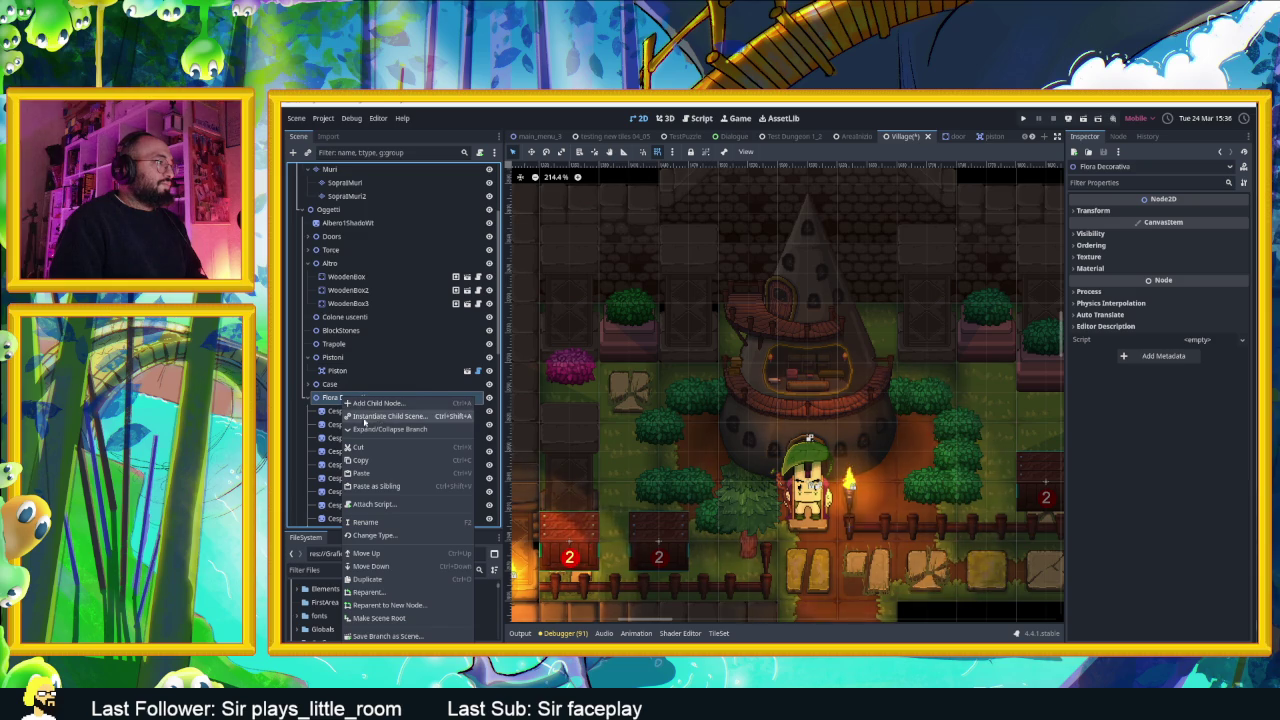
pyautogui.click(1150, 247)
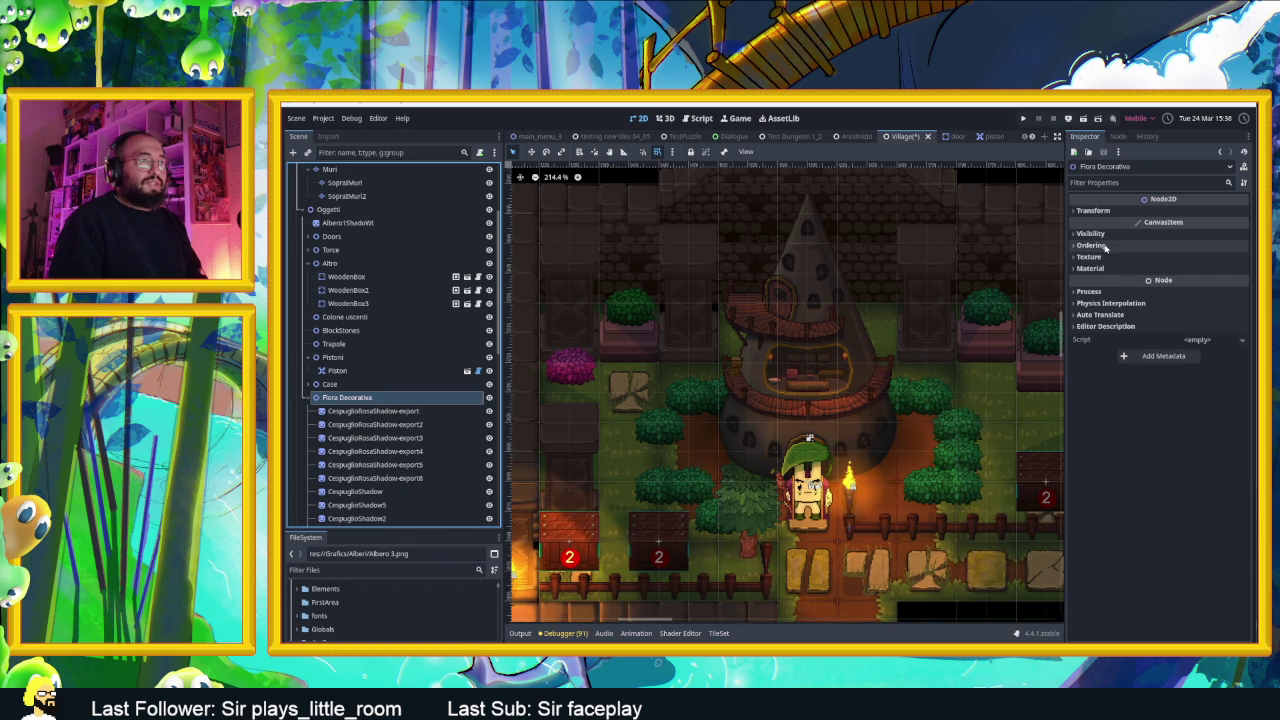
pyautogui.click(1150, 245)
pyautogui.click(1177, 290)
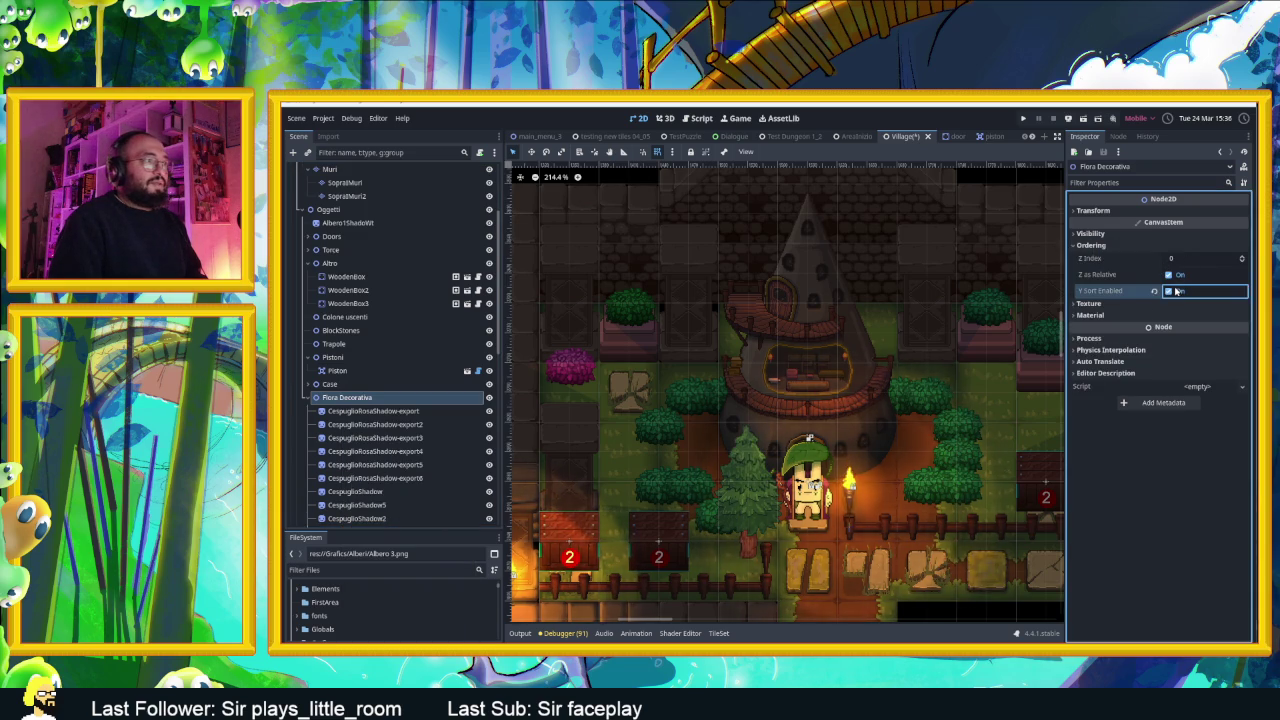
pyautogui.scroll(2, 828, 481)
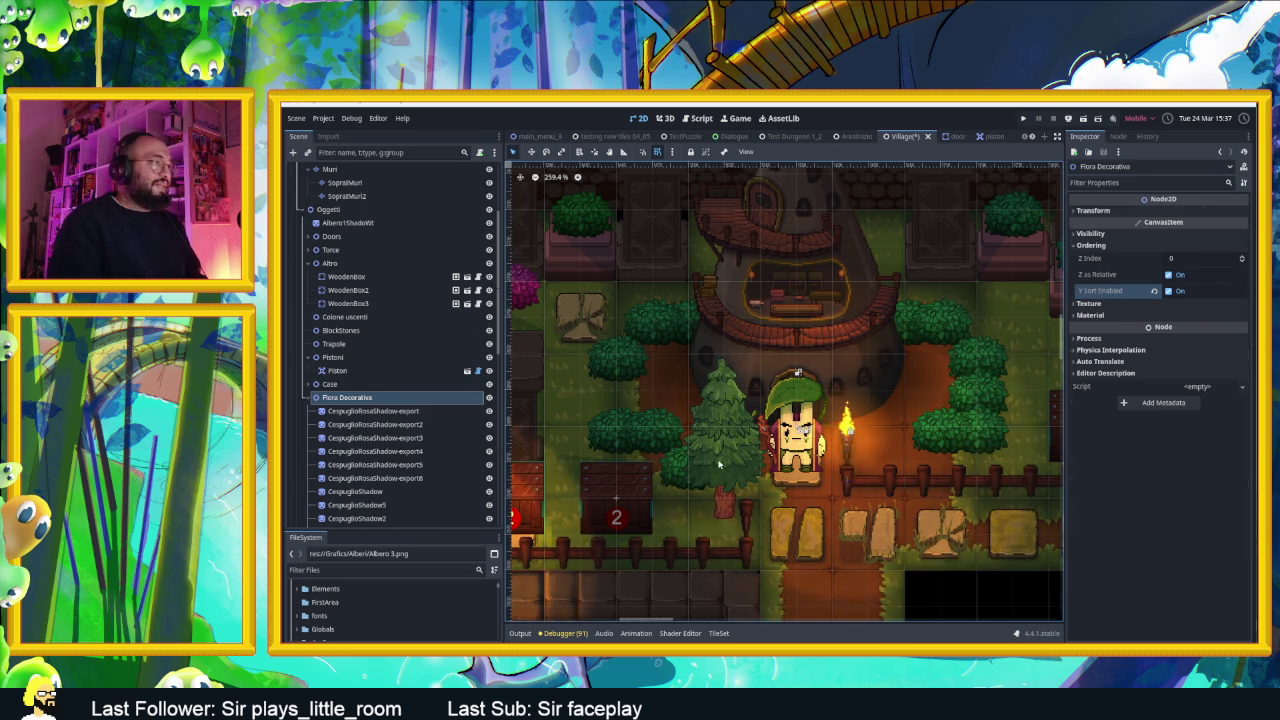
# Move Albero3 and raise its Z Index to 1, then reset it to 0
pyautogui.click(731, 463)
pyautogui.moveTo(720, 463)
pyautogui.mouseDown()
pyautogui.moveTo(701, 468)
pyautogui.moveTo(718, 470)
pyautogui.moveTo(718, 439)
pyautogui.moveTo(666, 438)
pyautogui.moveTo(987, 438)
pyautogui.moveTo(983, 269)
pyautogui.mouseUp()
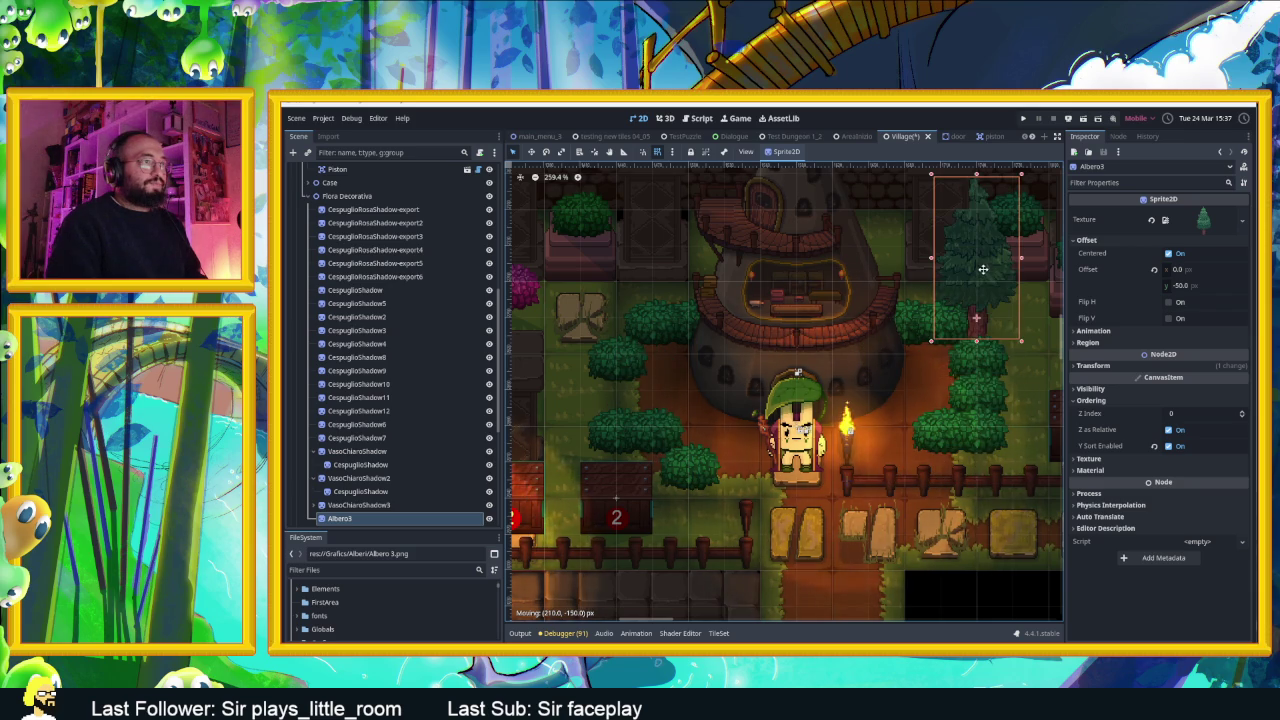
pyautogui.scroll(-3, 982, 280)
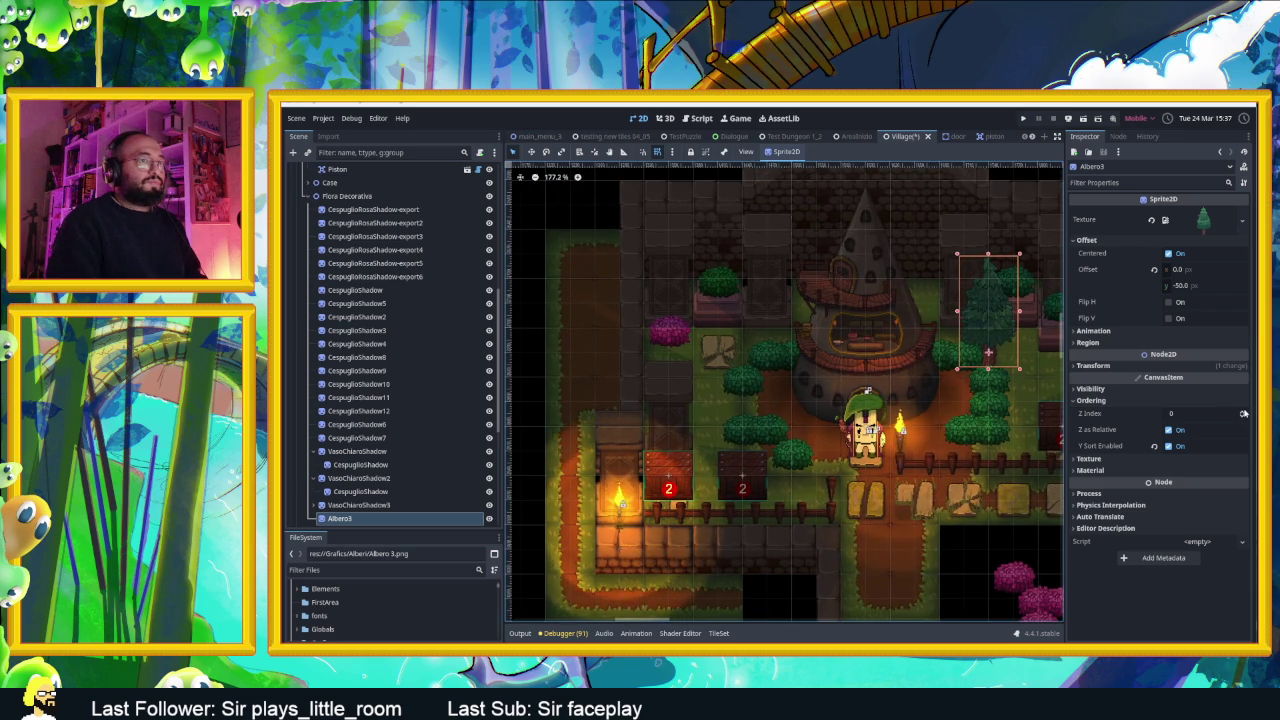
pyautogui.click(1229, 413)
pyautogui.scroll(7, 1025, 393)
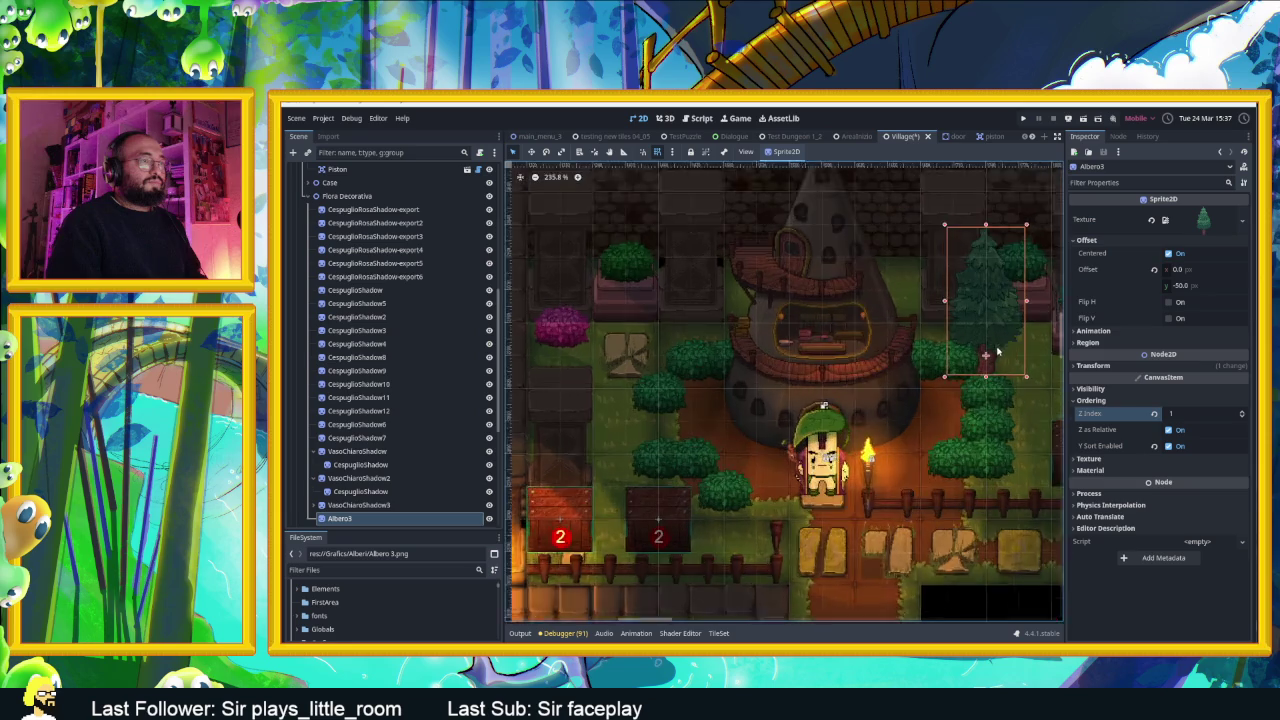
pyautogui.scroll(9, 1025, 393)
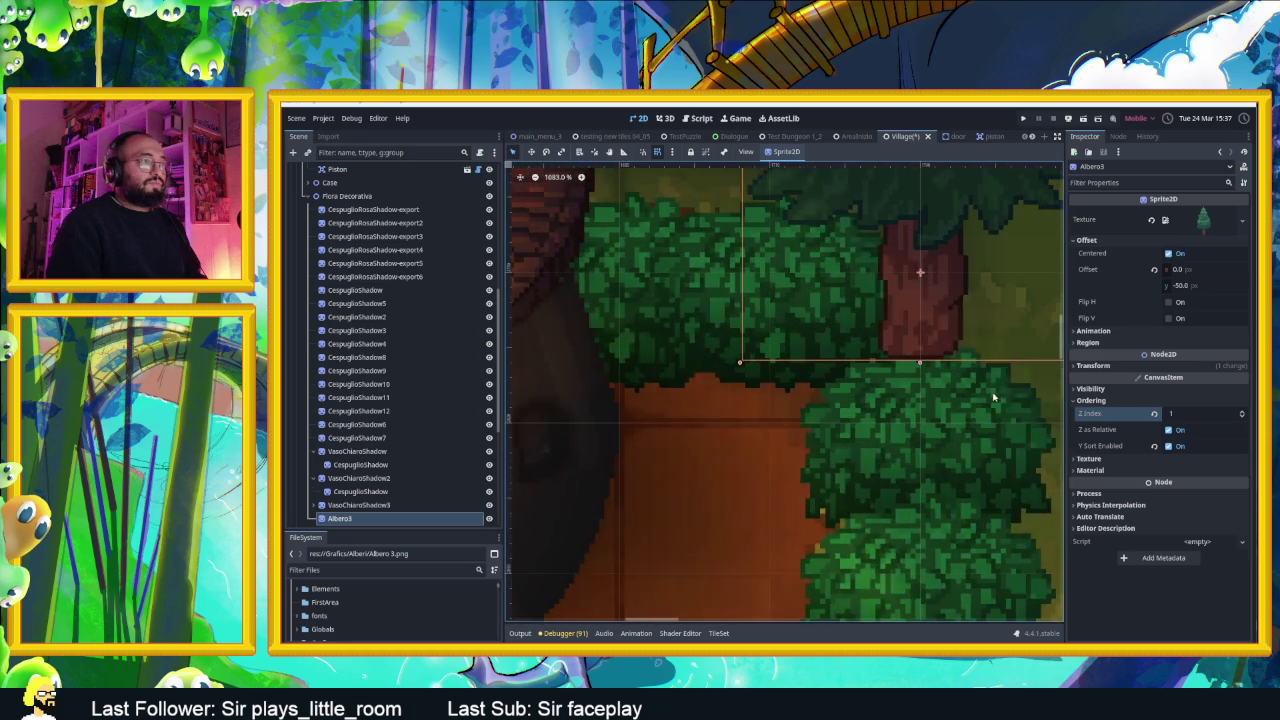
pyautogui.click(832, 428)
pyautogui.click(913, 288)
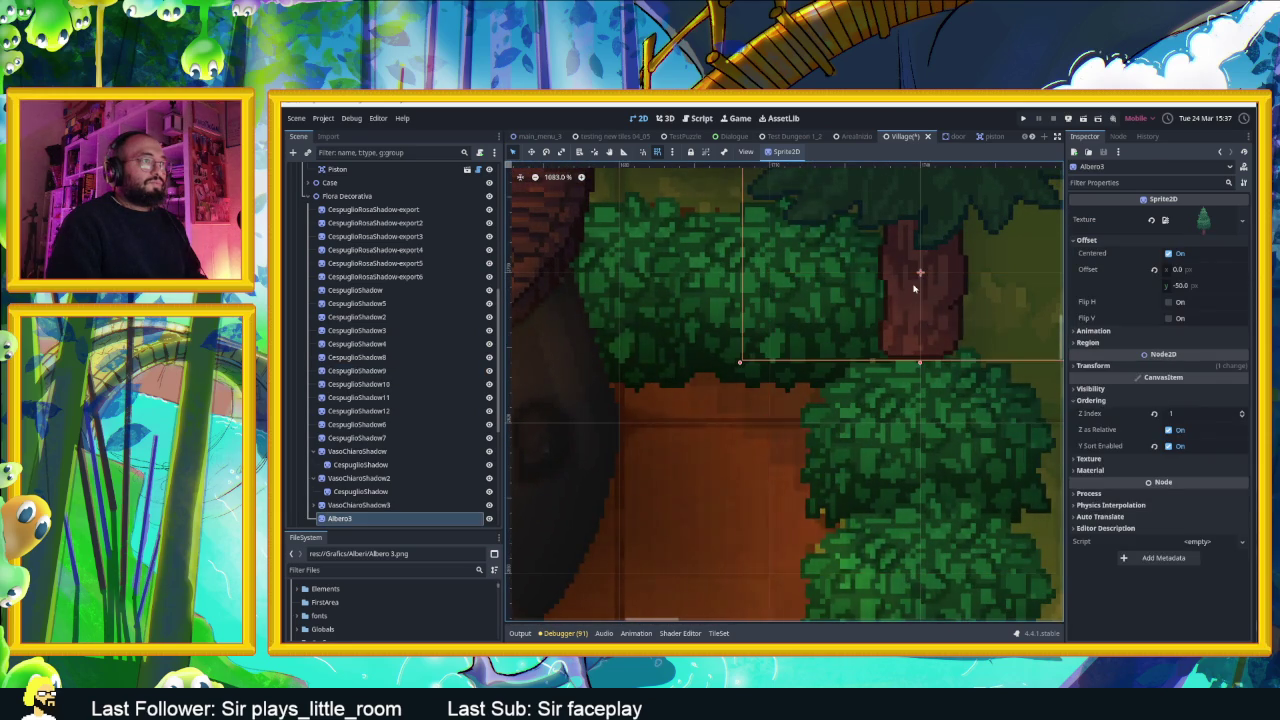
pyautogui.scroll(-10, 925, 336)
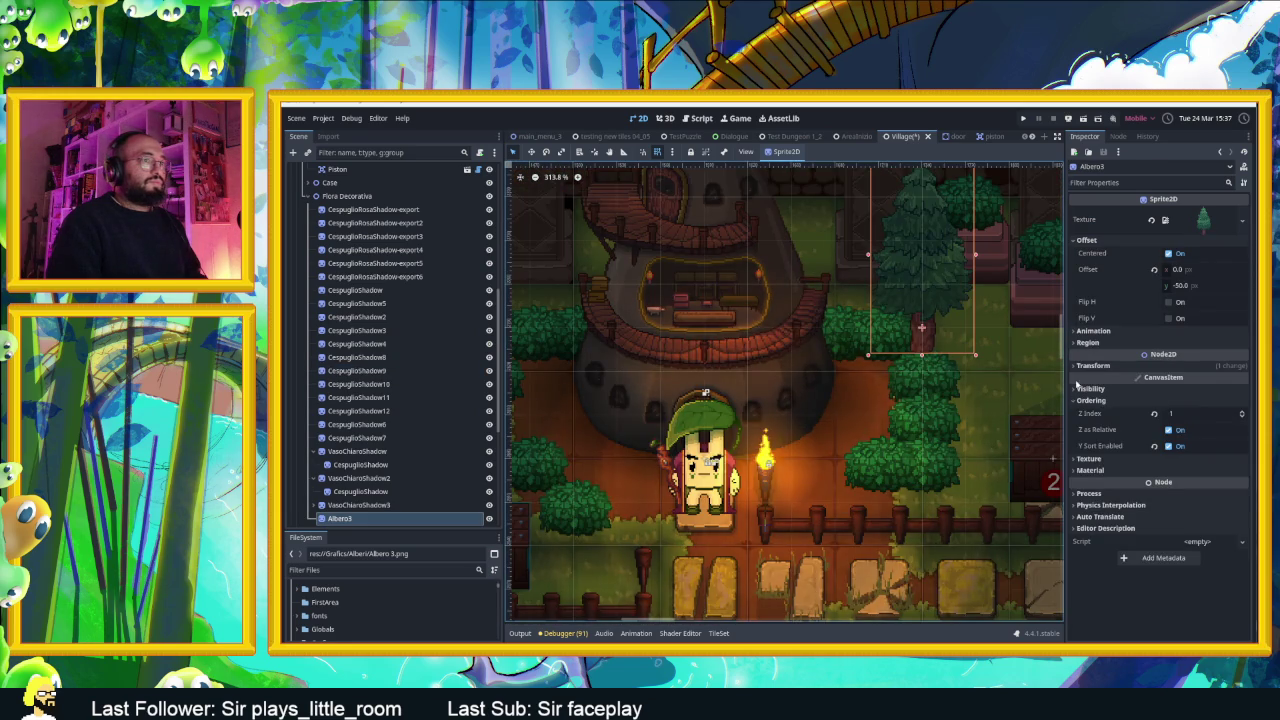
pyautogui.click(1241, 417)
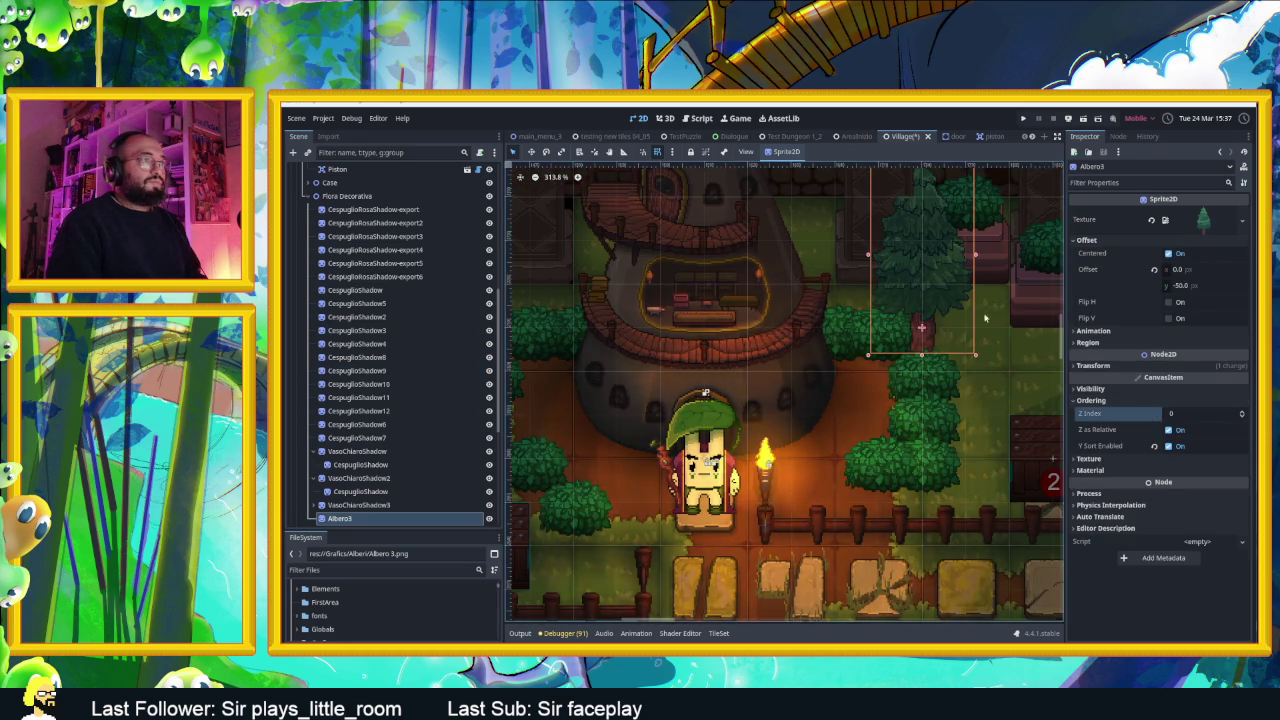
pyautogui.scroll(-3, 922, 325)
# Drag Albero3 far left, then back right and down through several trial positions
pyautogui.moveTo(922, 325); pyautogui.dragTo(613, 298)
pyautogui.scroll(9, 614, 310)
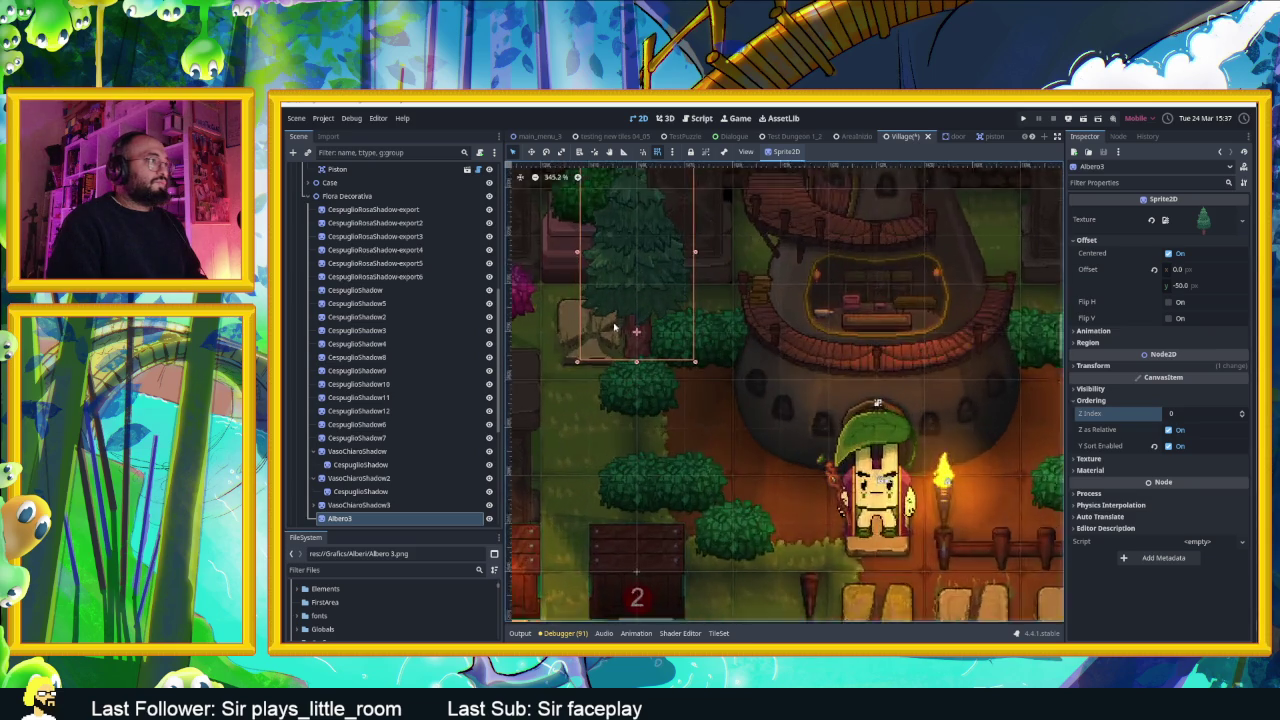
pyautogui.scroll(-9, 676, 360)
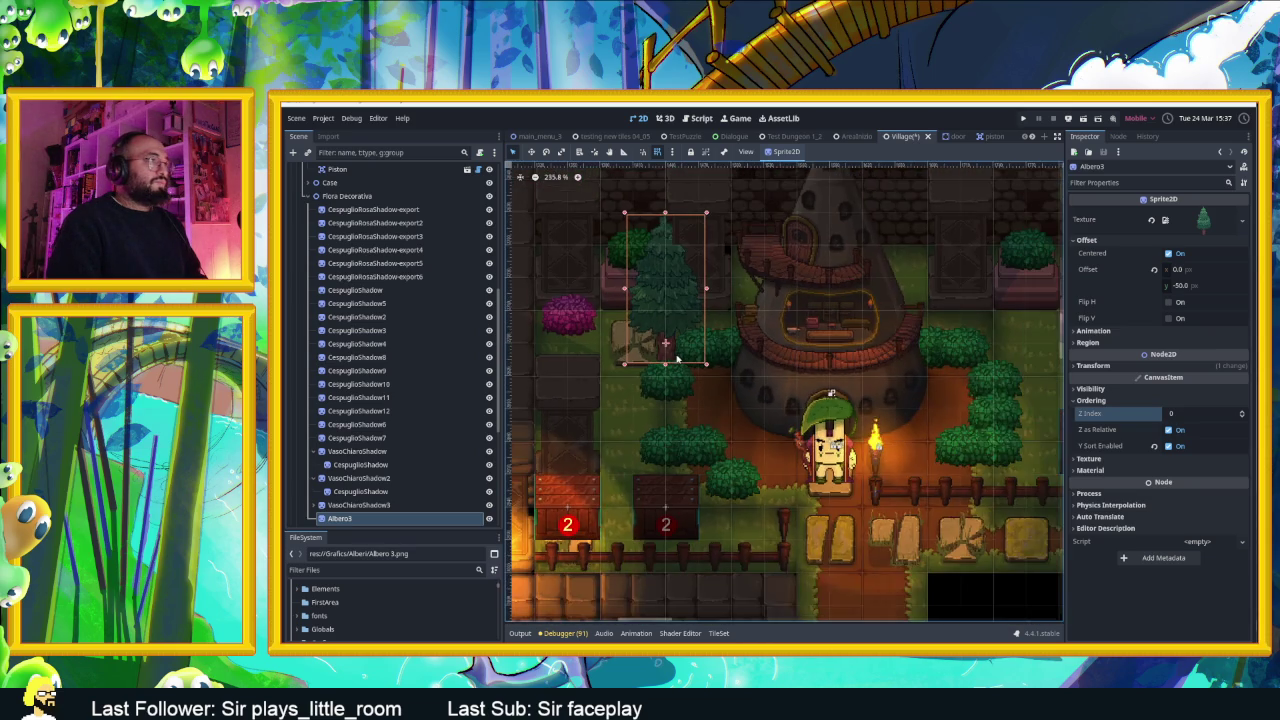
pyautogui.scroll(-1, 676, 360)
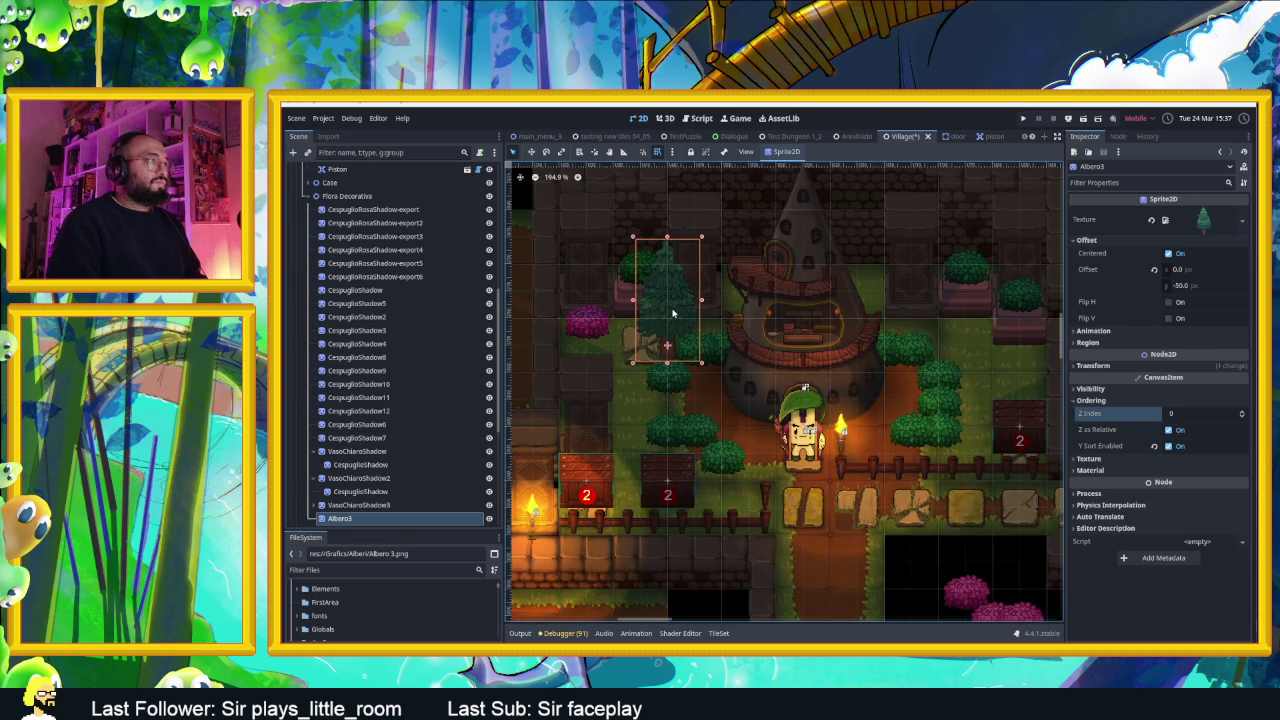
pyautogui.moveTo(659, 310)
pyautogui.mouseDown()
pyautogui.moveTo(650, 330)
pyautogui.moveTo(735, 352)
pyautogui.moveTo(705, 355)
pyautogui.moveTo(713, 365)
pyautogui.moveTo(908, 360)
pyautogui.moveTo(714, 333)
pyautogui.moveTo(670, 311)
pyautogui.moveTo(985, 318)
pyautogui.moveTo(948, 322)
pyautogui.moveTo(988, 355)
pyautogui.mouseUp()
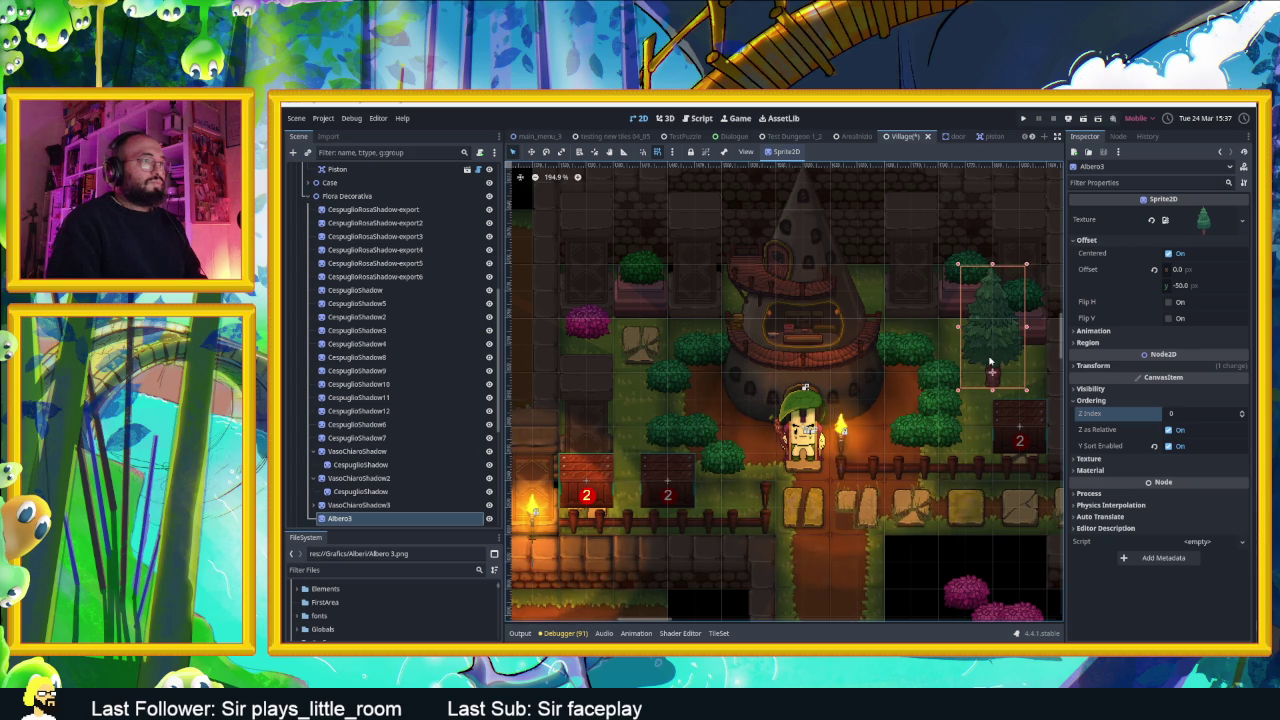
pyautogui.scroll(-5, 990, 360)
pyautogui.scroll(3, 993, 362)
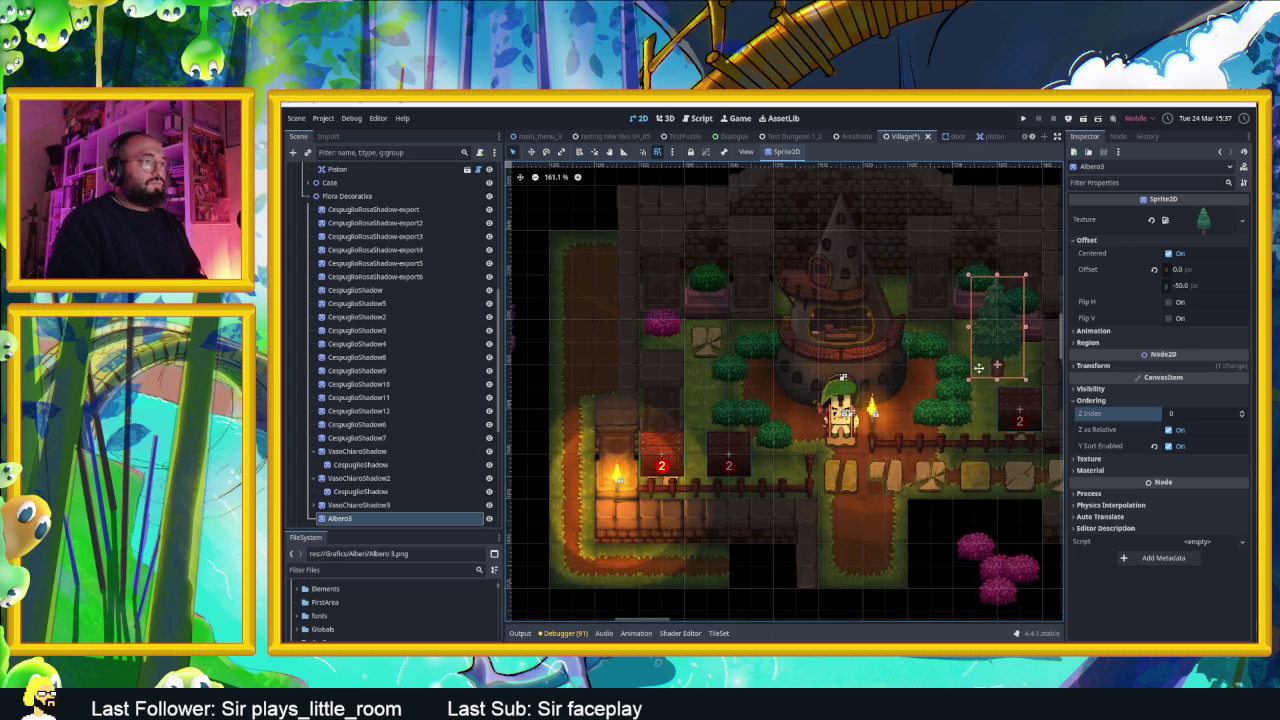
pyautogui.moveTo(993, 362)
pyautogui.mouseDown()
pyautogui.moveTo(983, 402)
pyautogui.moveTo(966, 395)
pyautogui.mouseUp()
pyautogui.scroll(3, 982, 404)
# Undo the stray move, place Albero3 left of the character below the hut, and duplicate it
pyautogui.press('Escape')
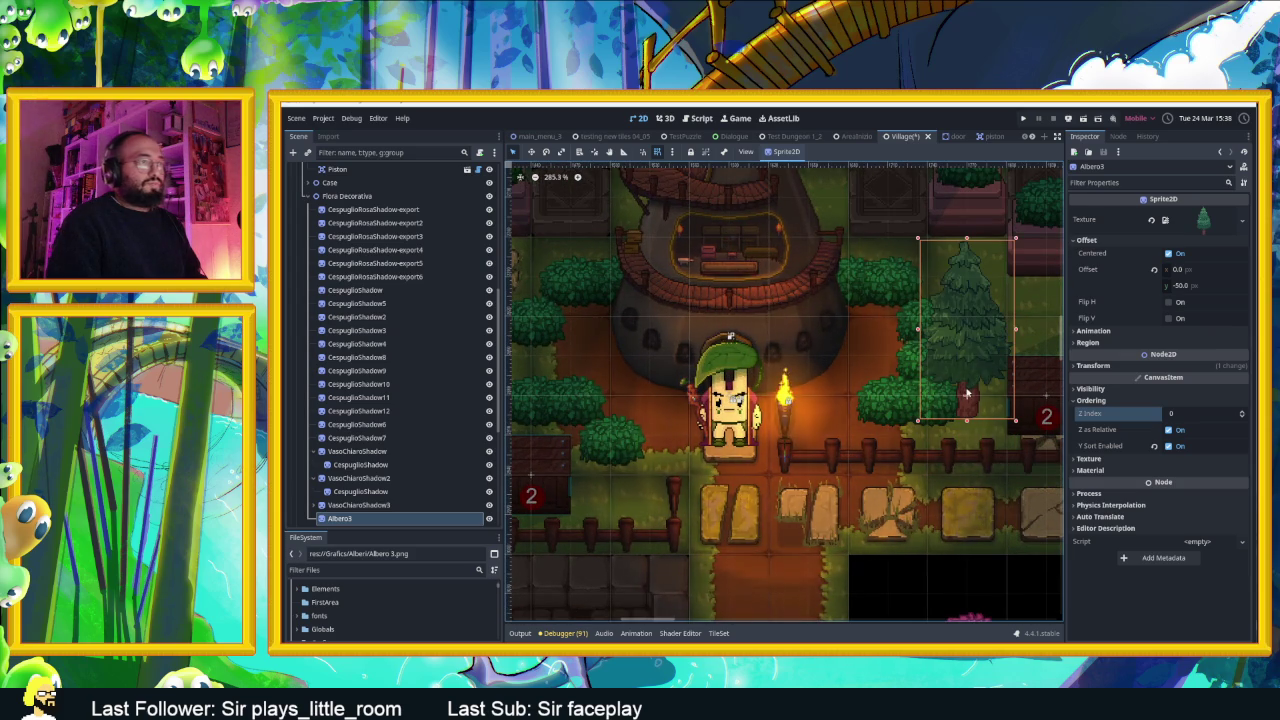
pyautogui.scroll(-3, 966, 393)
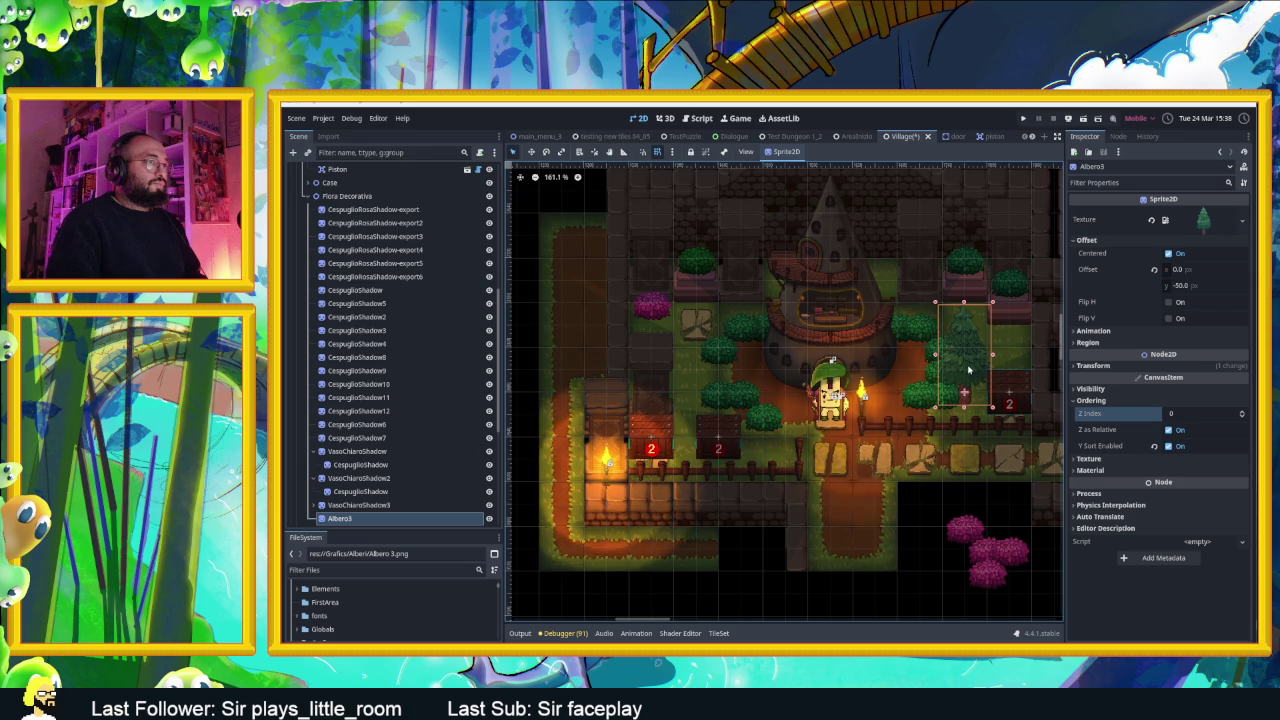
pyautogui.moveTo(968, 370)
pyautogui.mouseDown()
pyautogui.moveTo(902, 370)
pyautogui.moveTo(879, 414)
pyautogui.moveTo(784, 425)
pyautogui.mouseUp()
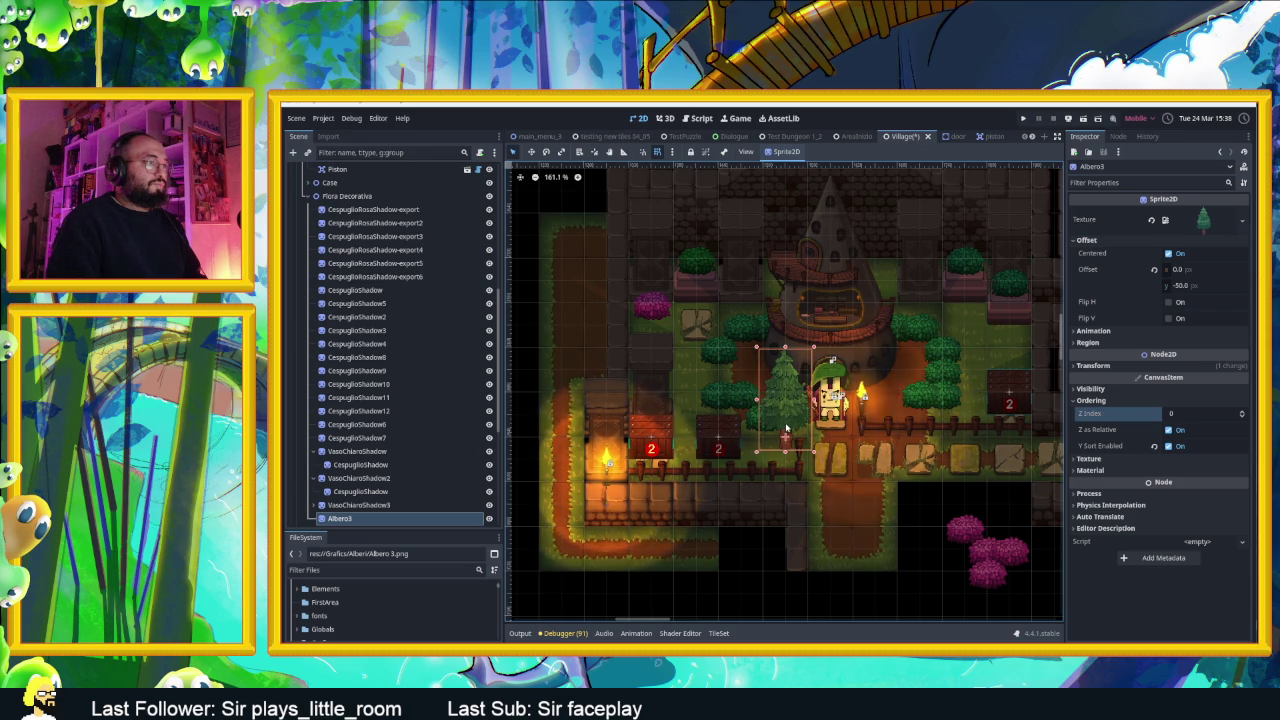
pyautogui.hotkey('ctrl', 'd')
# Move the Albero4 copy down and add a third pine, Albero5, beside the pink bushes
pyautogui.moveTo(786, 428)
pyautogui.mouseDown()
pyautogui.moveTo(786, 445)
pyautogui.moveTo(760, 451)
pyautogui.moveTo(762, 522)
pyautogui.mouseUp()
pyautogui.hscroll(3, 758, 488)
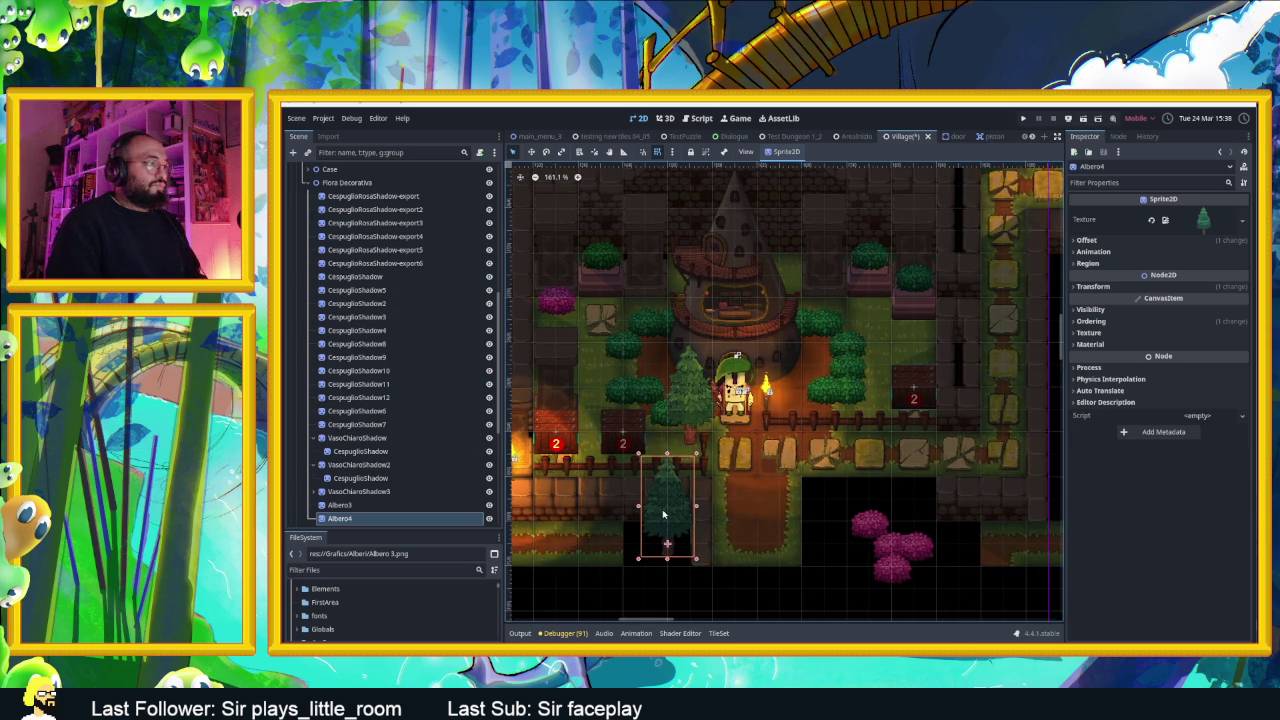
pyautogui.hotkey('ctrl', 'd')
pyautogui.moveTo(662, 512)
pyautogui.mouseDown()
pyautogui.moveTo(838, 494)
pyautogui.moveTo(831, 451)
pyautogui.moveTo(913, 468)
pyautogui.moveTo(906, 488)
pyautogui.moveTo(826, 506)
pyautogui.mouseUp()
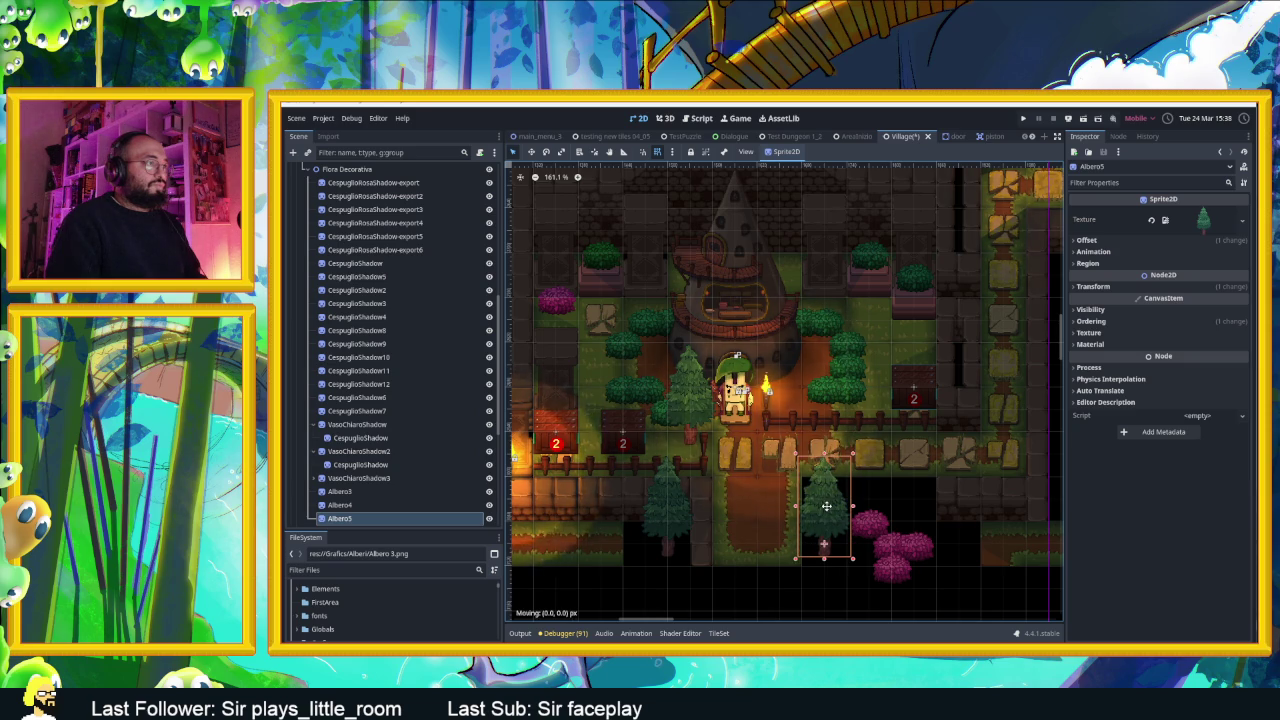
pyautogui.moveTo(826, 506)
pyautogui.mouseDown()
pyautogui.moveTo(825, 323)
pyautogui.moveTo(832, 494)
pyautogui.mouseUp()
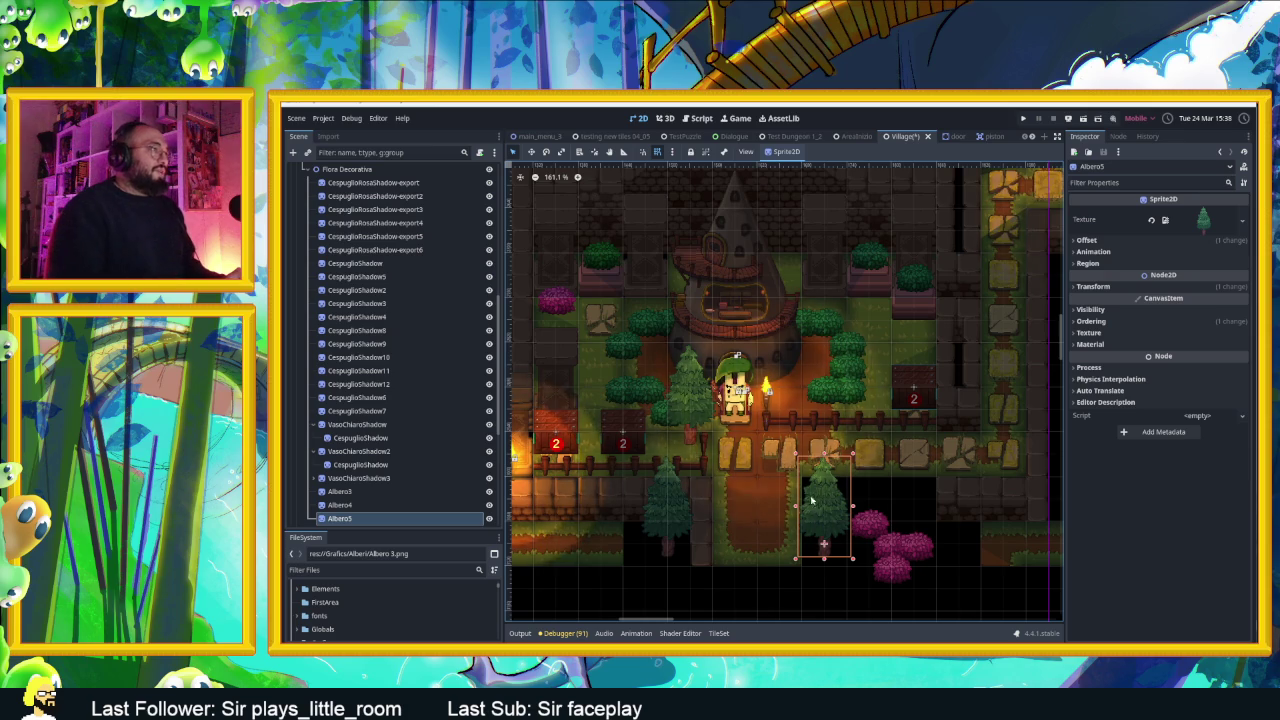
# Reposition Albero3 up and to the left so it stands left of the hut
pyautogui.hscroll(2, 575, 381)
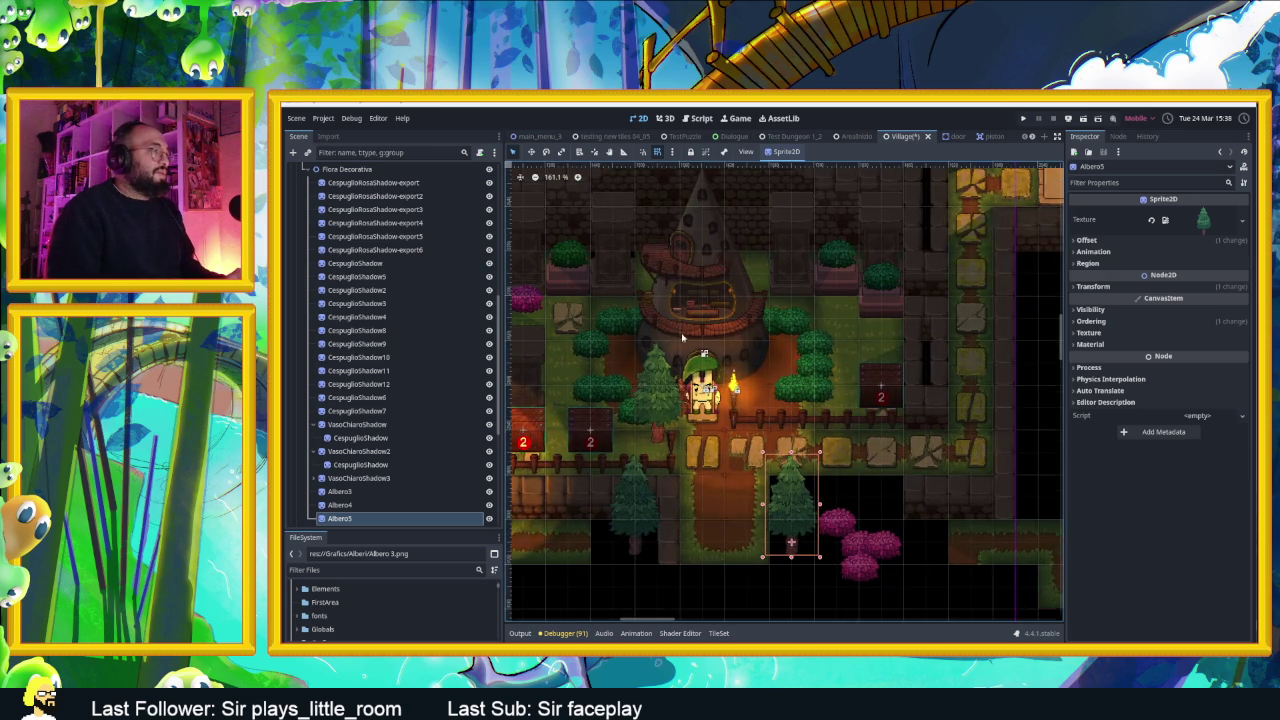
pyautogui.scroll(3, 683, 338)
pyautogui.moveTo(640, 453); pyautogui.dragTo(536, 328)
pyautogui.scroll(-2, 604, 370)
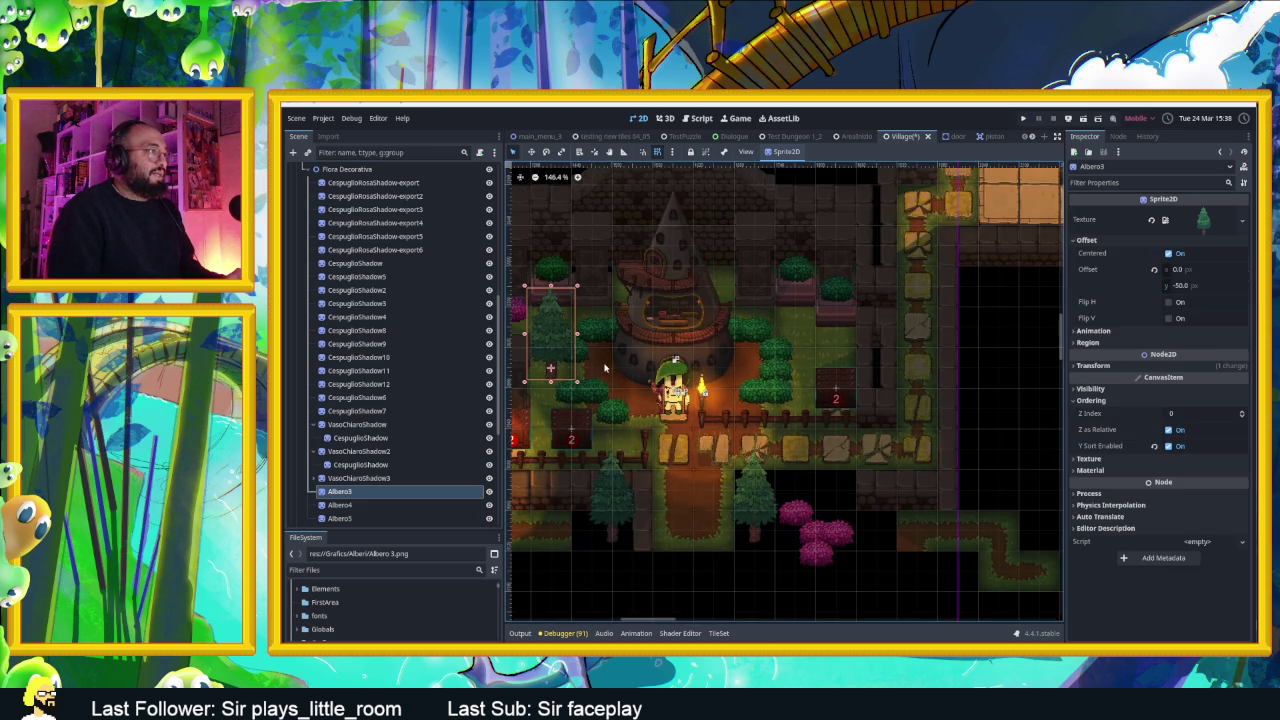
pyautogui.moveTo(604, 370); pyautogui.dragTo(710, 397)
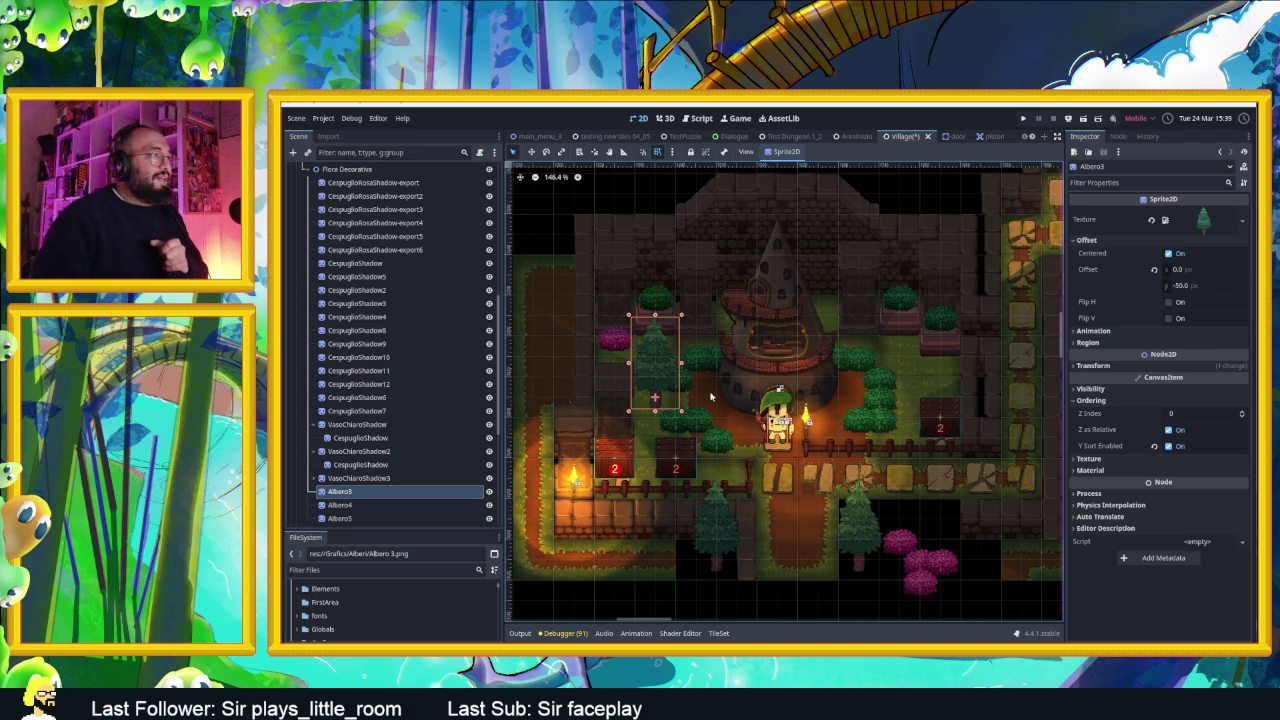
# Save the village scene, play-test the pines around the hut, then stop and select CespuglioShadow12
pyautogui.hotkey('ctrl', 's')
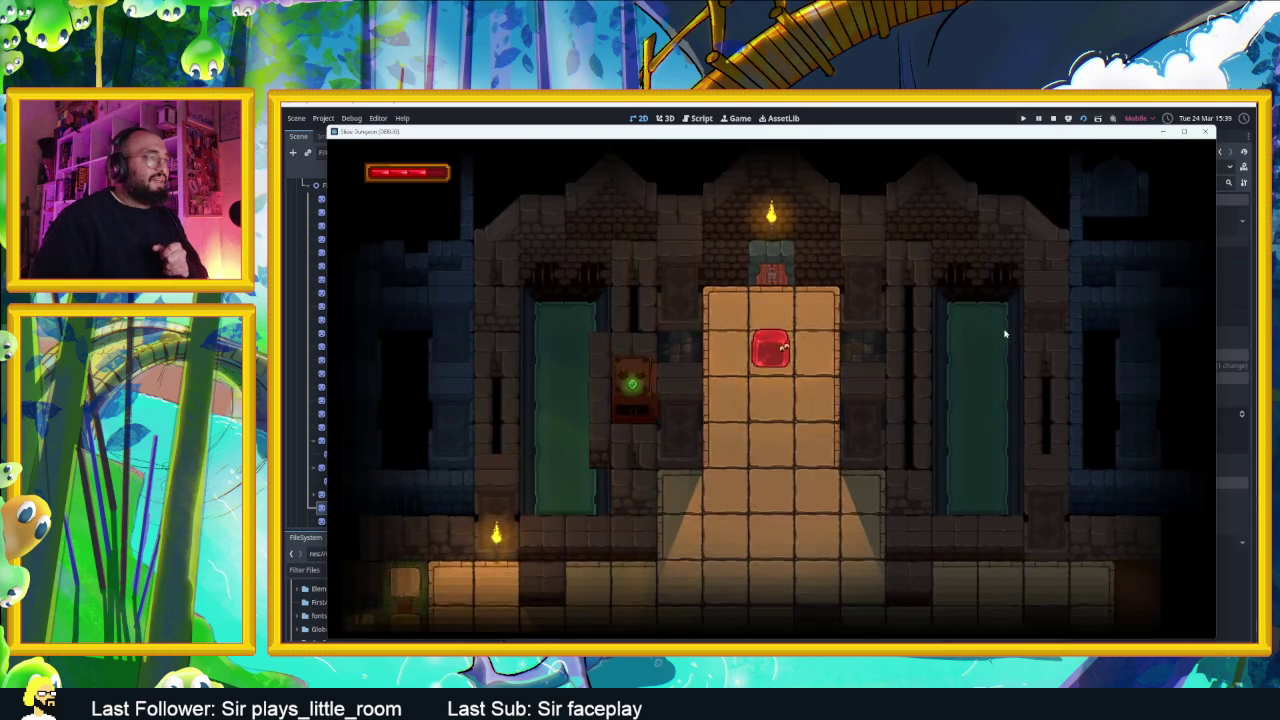
pyautogui.press('Down')
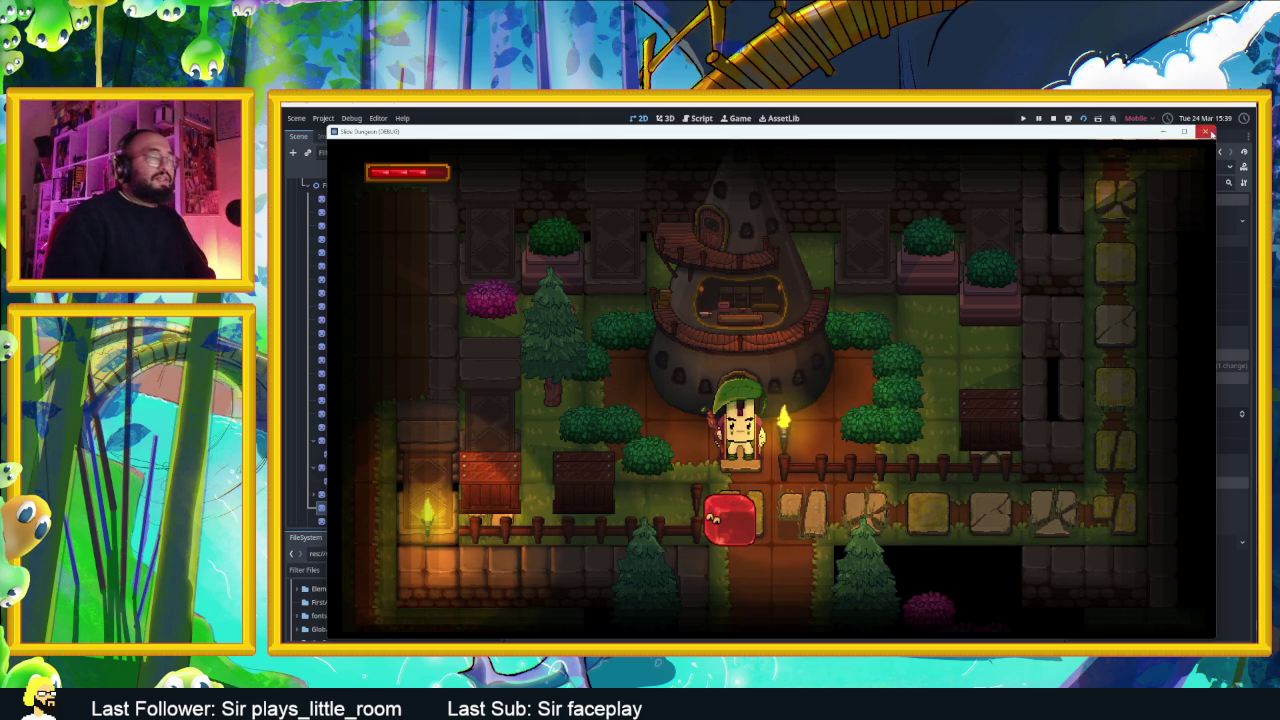
pyautogui.press('F8')
pyautogui.click(817, 426)
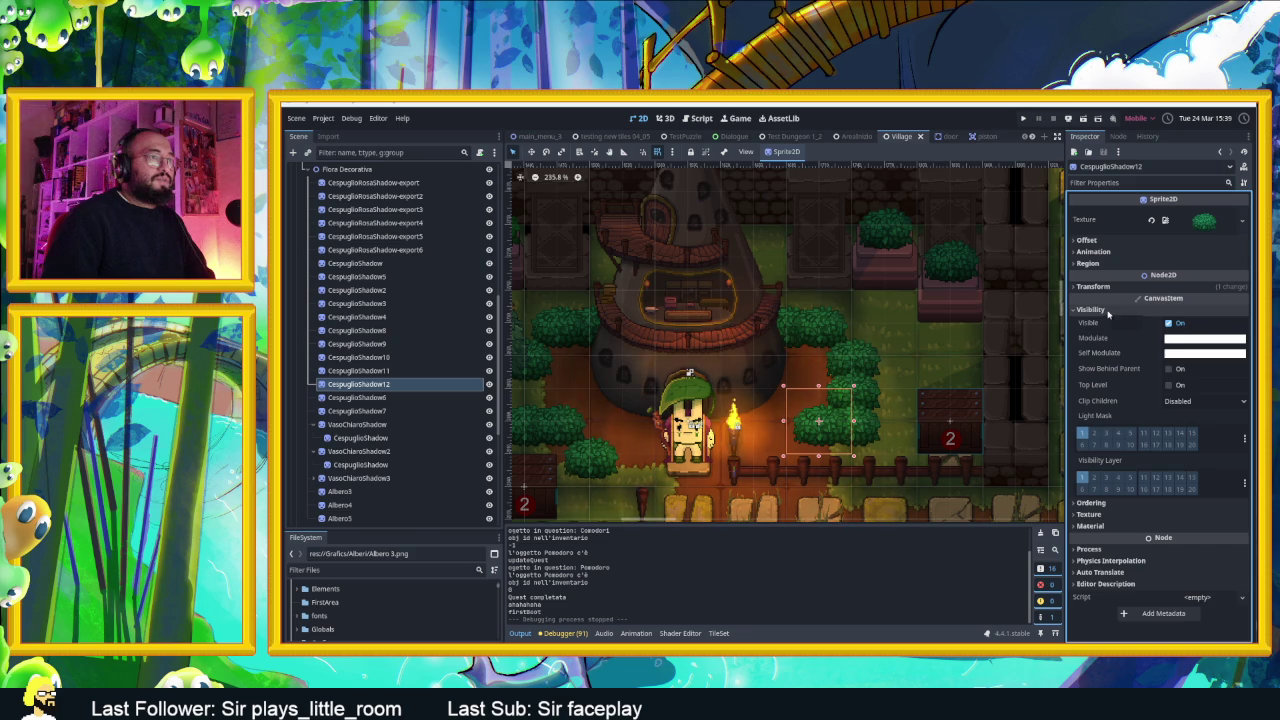
# Scale the CespuglioShadow12 bush to 1.25, after trying 2 and 1.5
pyautogui.click(1100, 310)
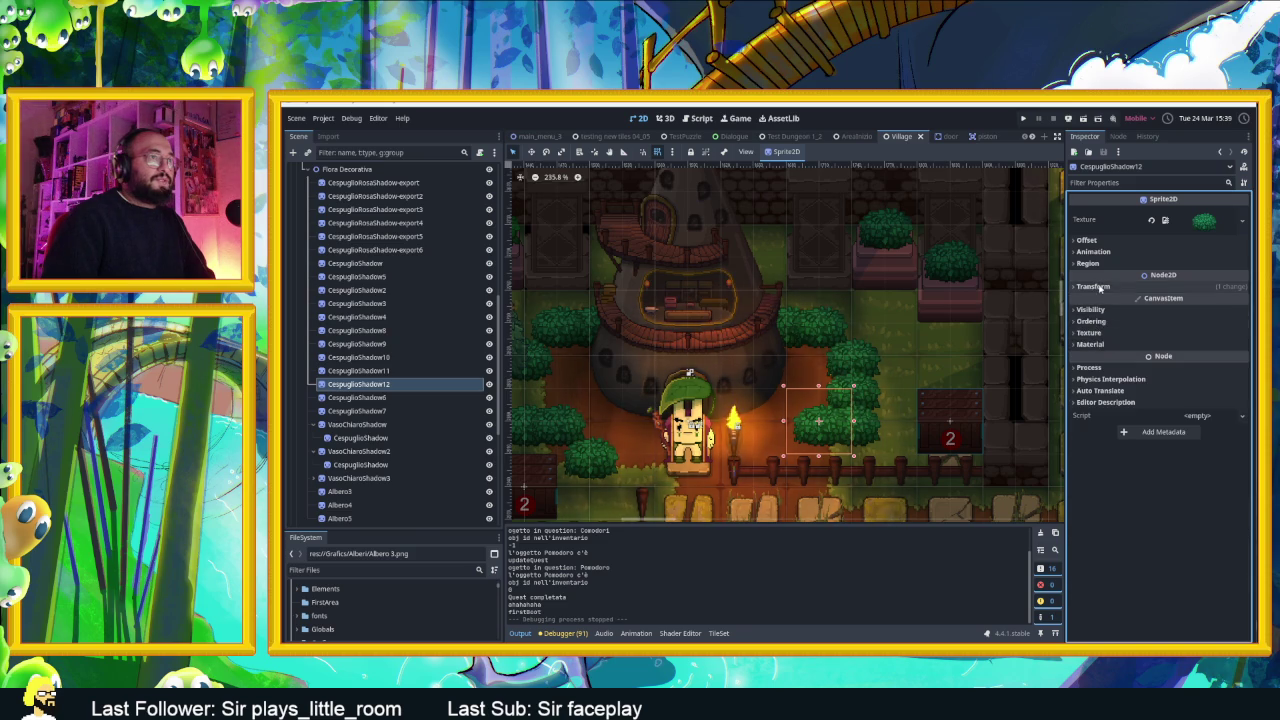
pyautogui.click(1093, 286)
pyautogui.click(1196, 348)
pyautogui.write('2')
pyautogui.press('Return')
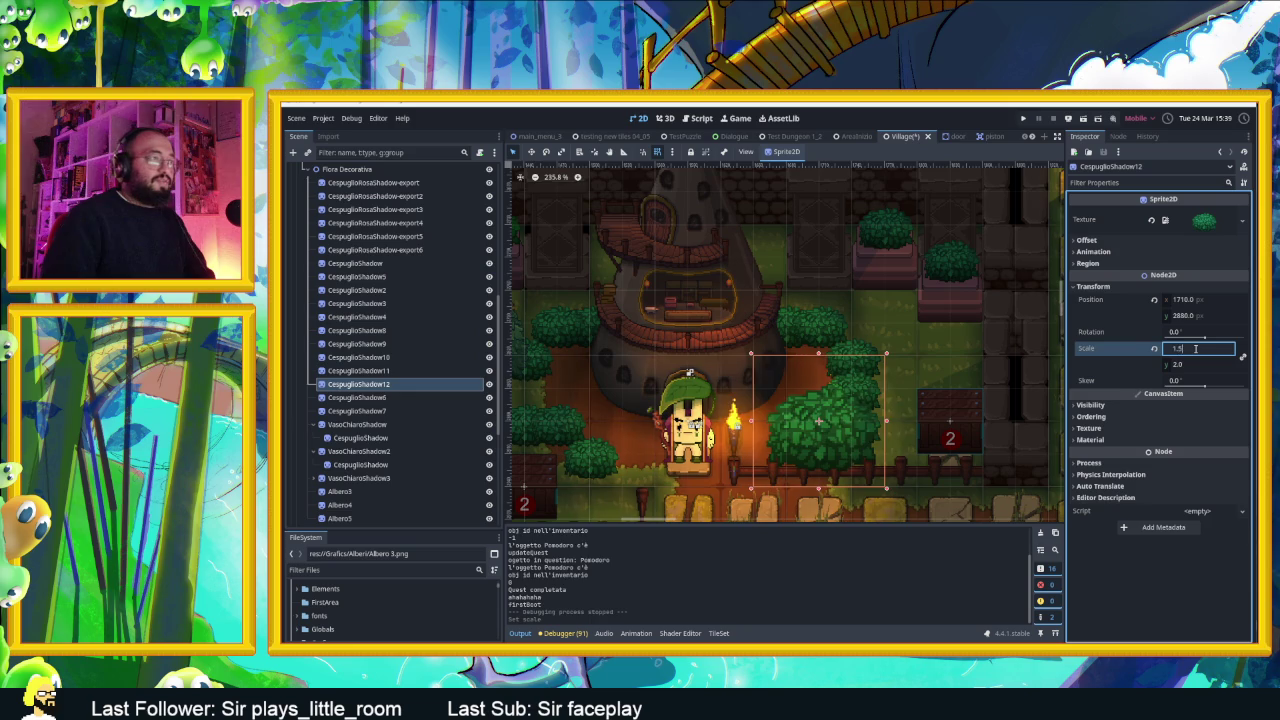
pyautogui.press('Return')
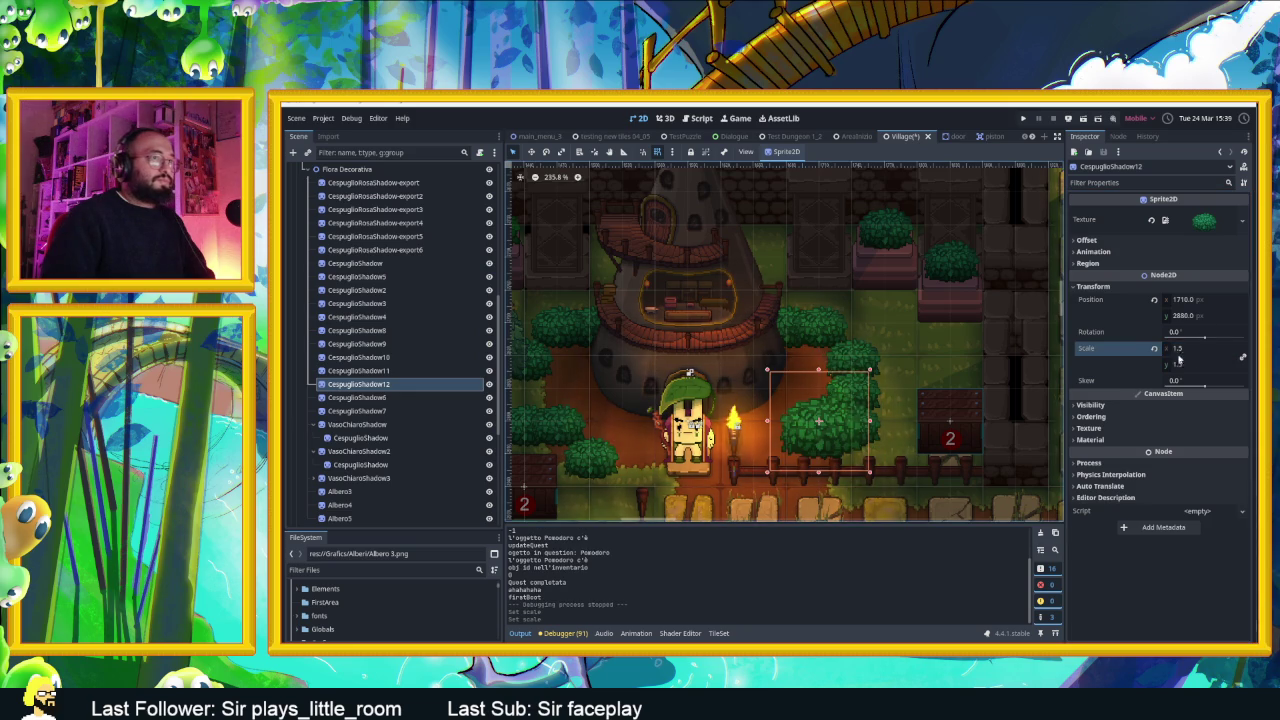
pyautogui.click(1179, 350)
pyautogui.write('1.2')
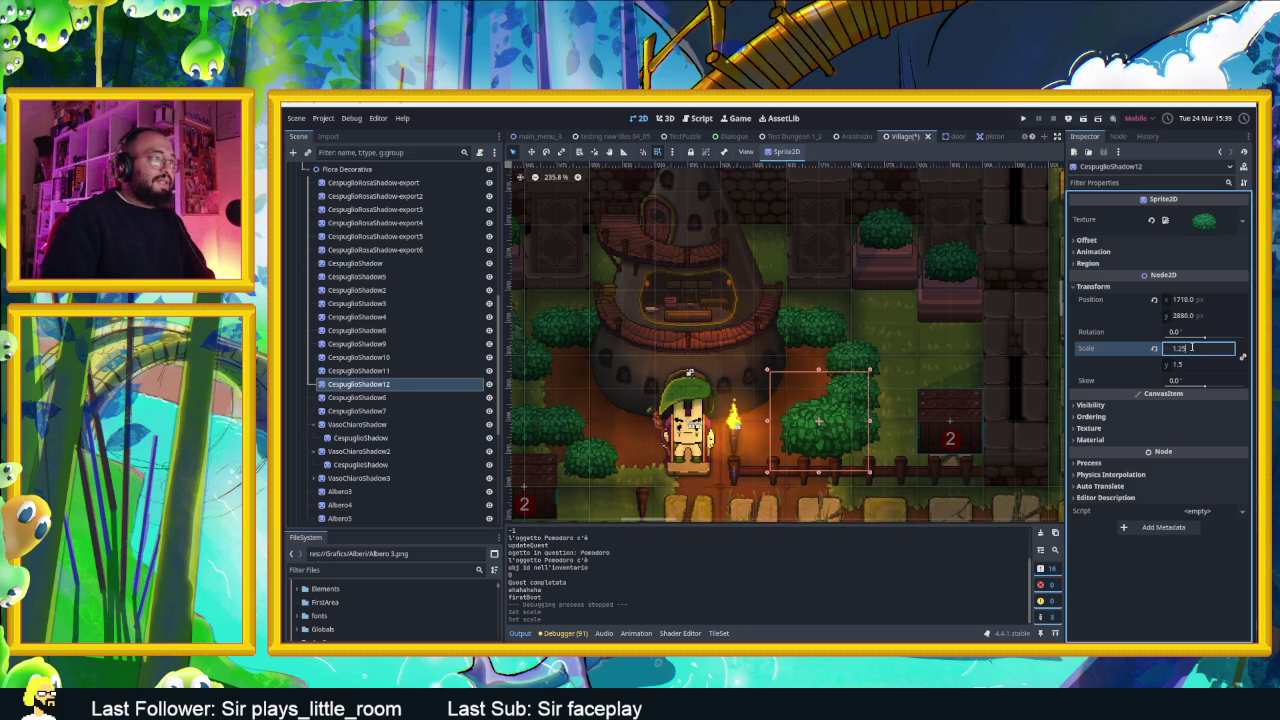
pyautogui.press('Return')
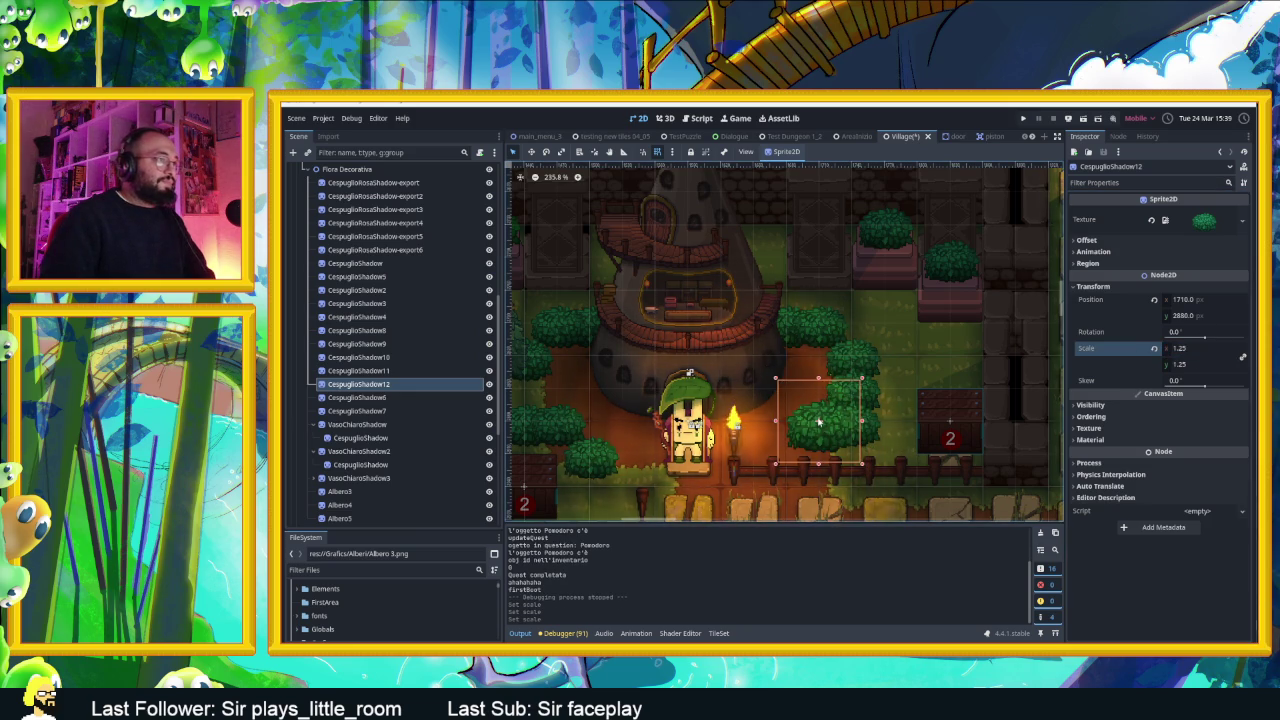
# Move the bush up-right to (1800, 2820), right of the hut
pyautogui.moveTo(818, 422); pyautogui.dragTo(948, 339)
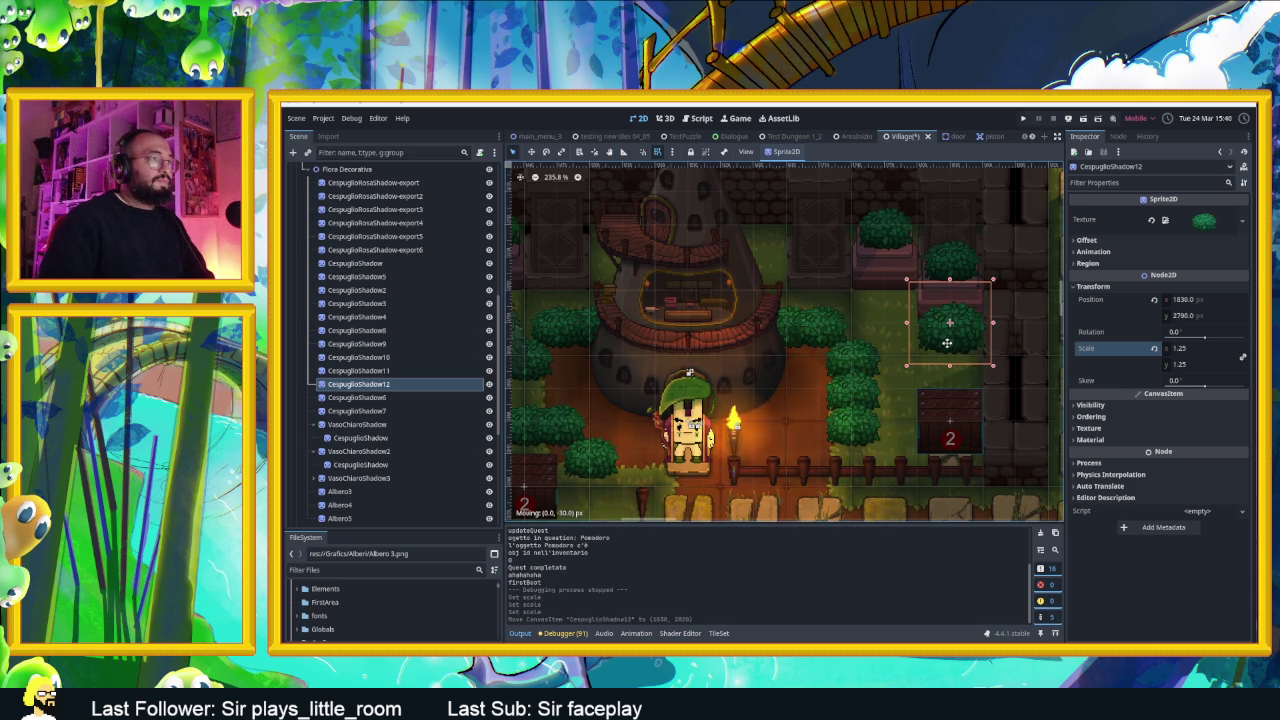
pyautogui.moveTo(946, 346)
pyautogui.mouseDown()
pyautogui.moveTo(956, 364)
pyautogui.moveTo(800, 430)
pyautogui.moveTo(930, 372)
pyautogui.moveTo(905, 385)
pyautogui.mouseUp()
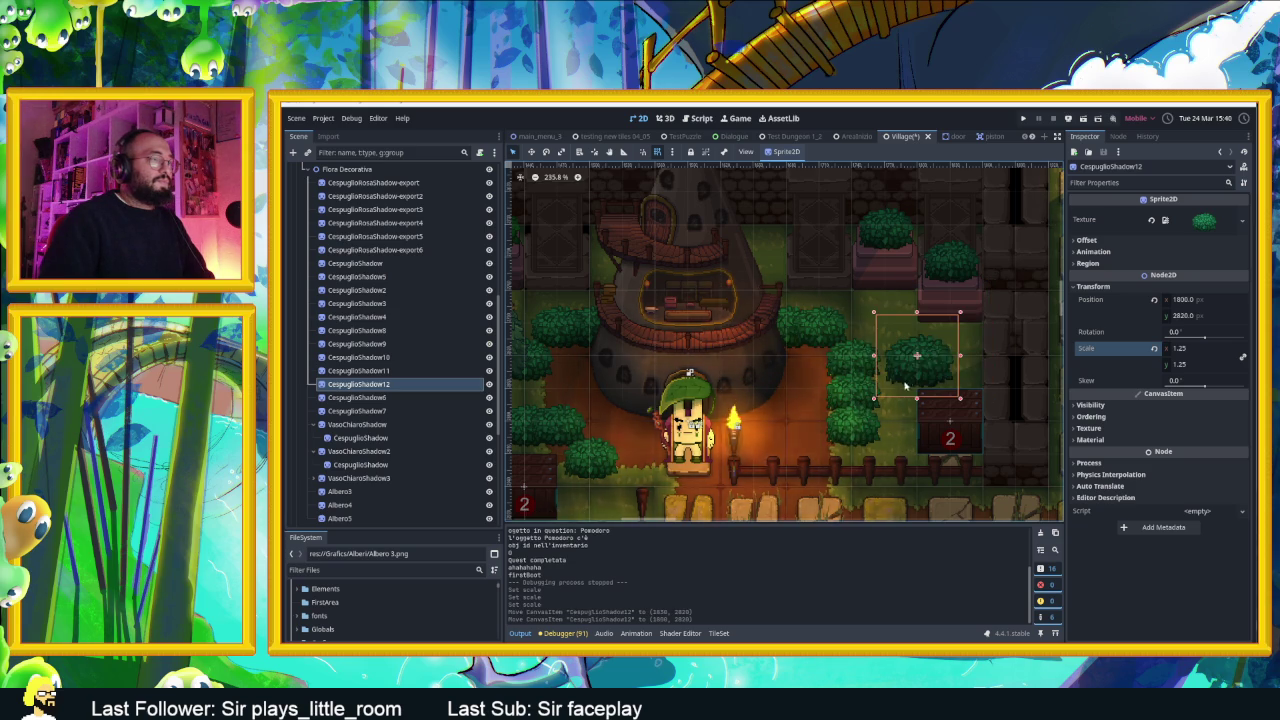
pyautogui.scroll(-5, 905, 385)
pyautogui.scroll(3, 717, 393)
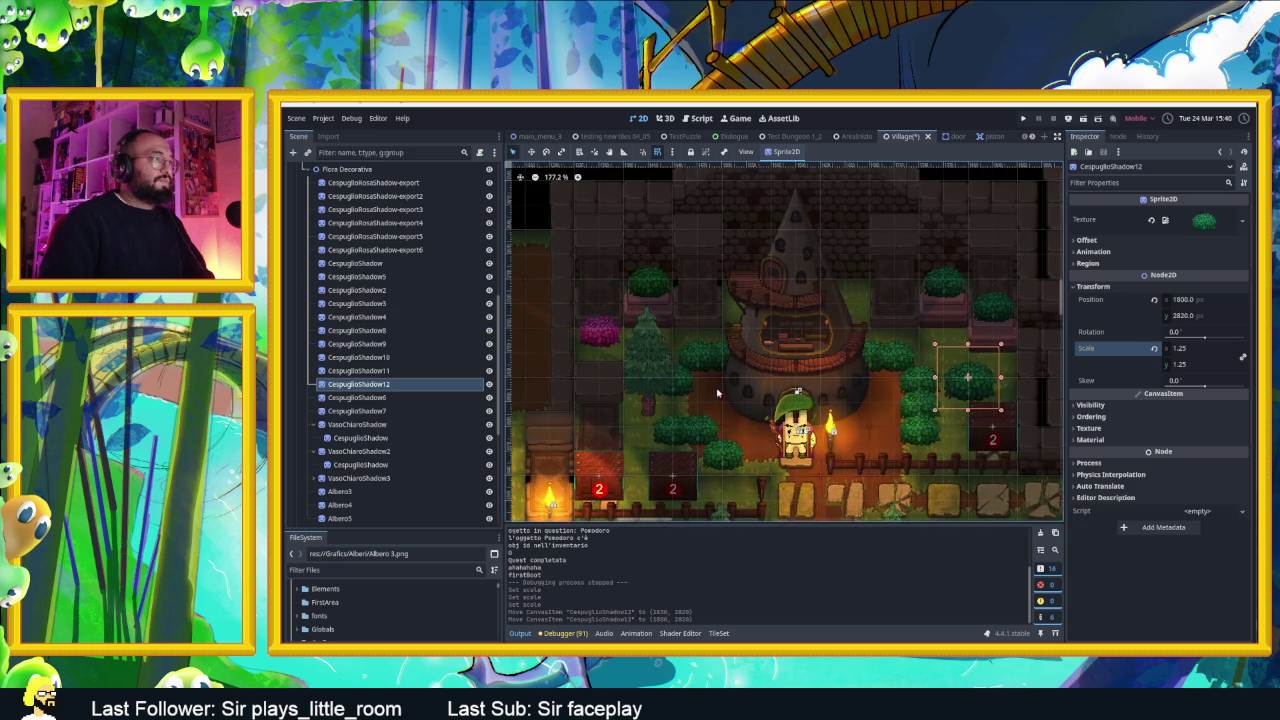
pyautogui.scroll(1, 717, 393)
# Set the bush's y scale to 1.5, making it 1.25 by 1.5
pyautogui.moveTo(992, 393)
pyautogui.mouseDown()
pyautogui.moveTo(857, 286)
pyautogui.moveTo(751, 286)
pyautogui.moveTo(861, 287)
pyautogui.moveTo(915, 370)
pyautogui.moveTo(992, 394)
pyautogui.mouseUp()
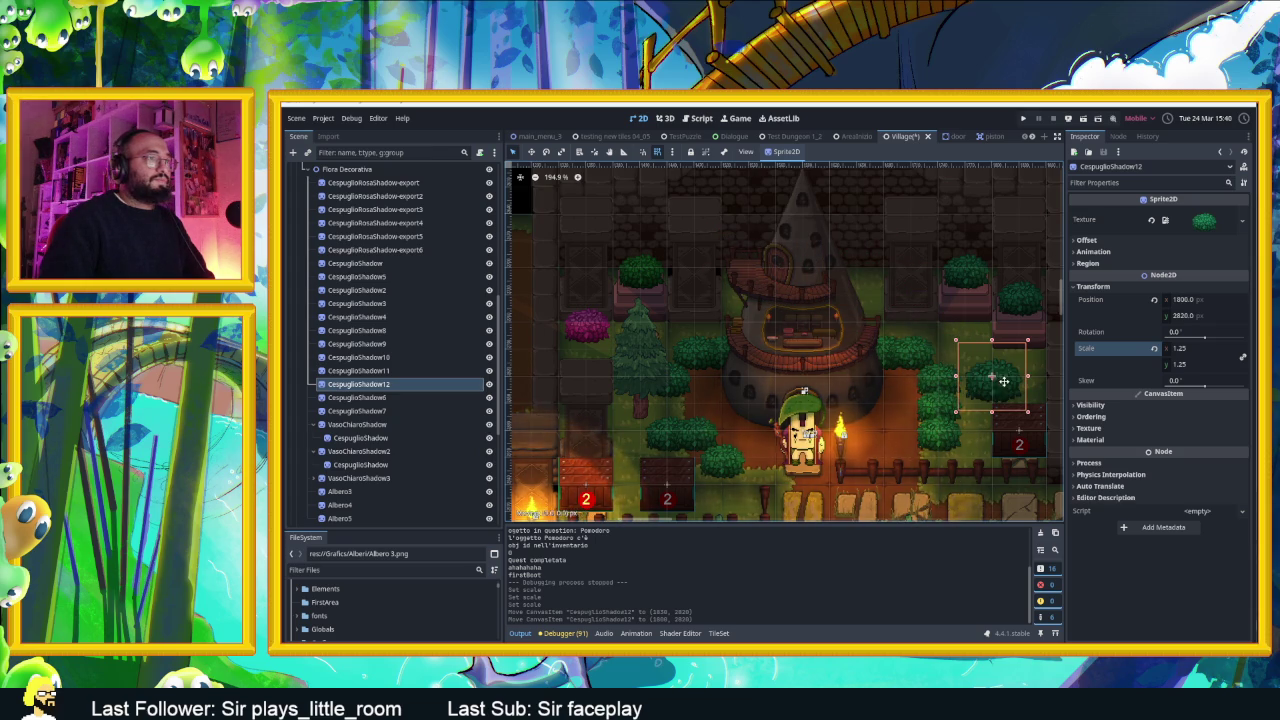
pyautogui.click(1212, 366)
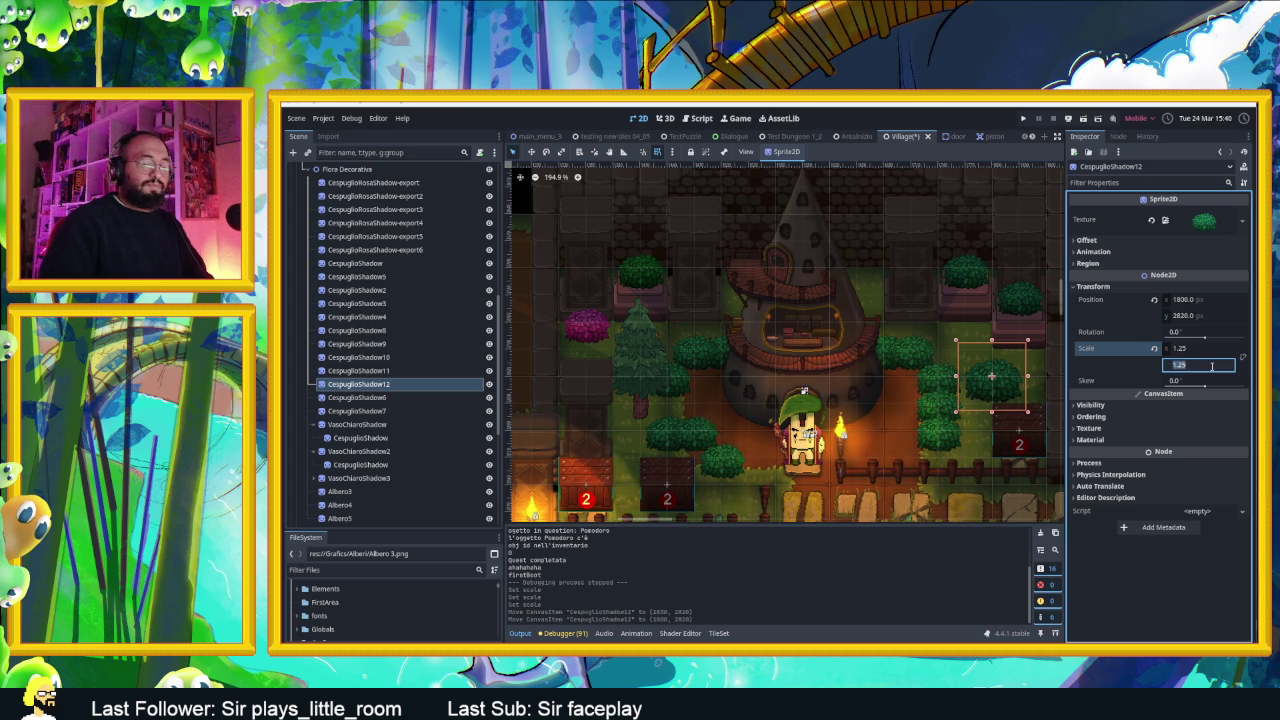
pyautogui.write('1.5')
pyautogui.press('Return')
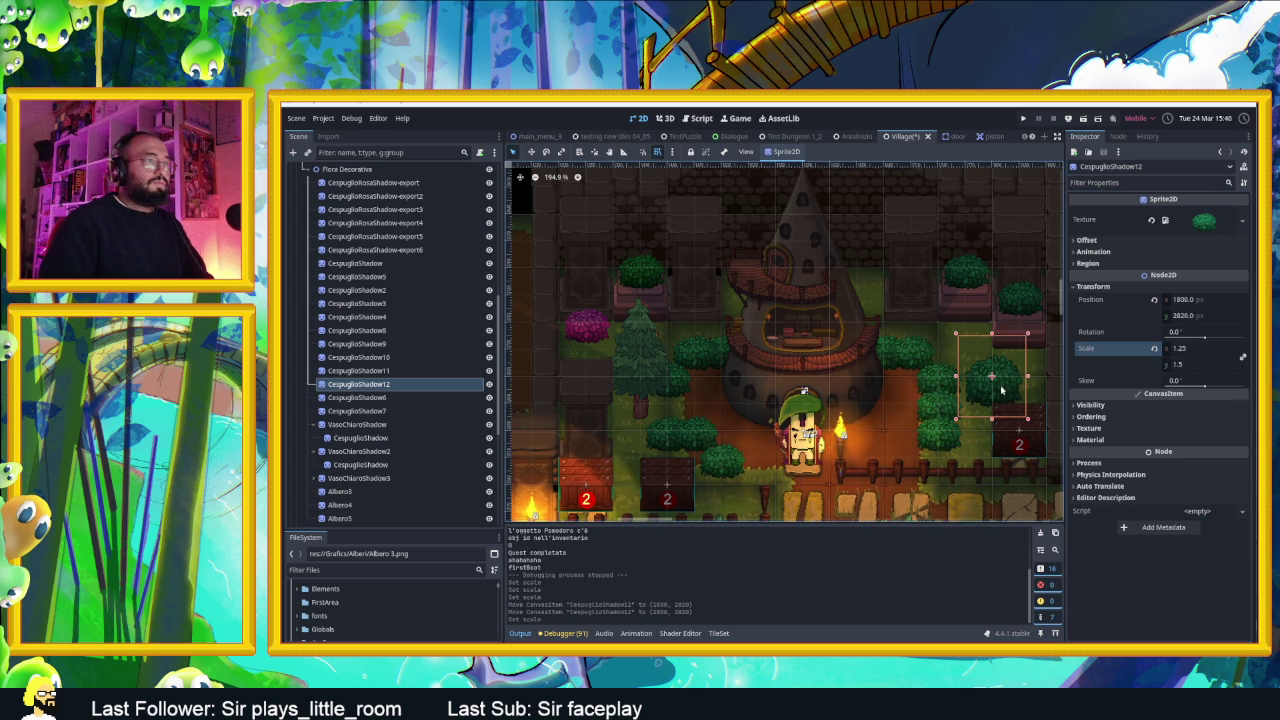
# Move the bush to (1680, 2880) beside the torch at the hut entrance
pyautogui.moveTo(991, 380)
pyautogui.mouseDown()
pyautogui.moveTo(856, 273)
pyautogui.moveTo(1022, 376)
pyautogui.moveTo(1021, 349)
pyautogui.mouseUp()
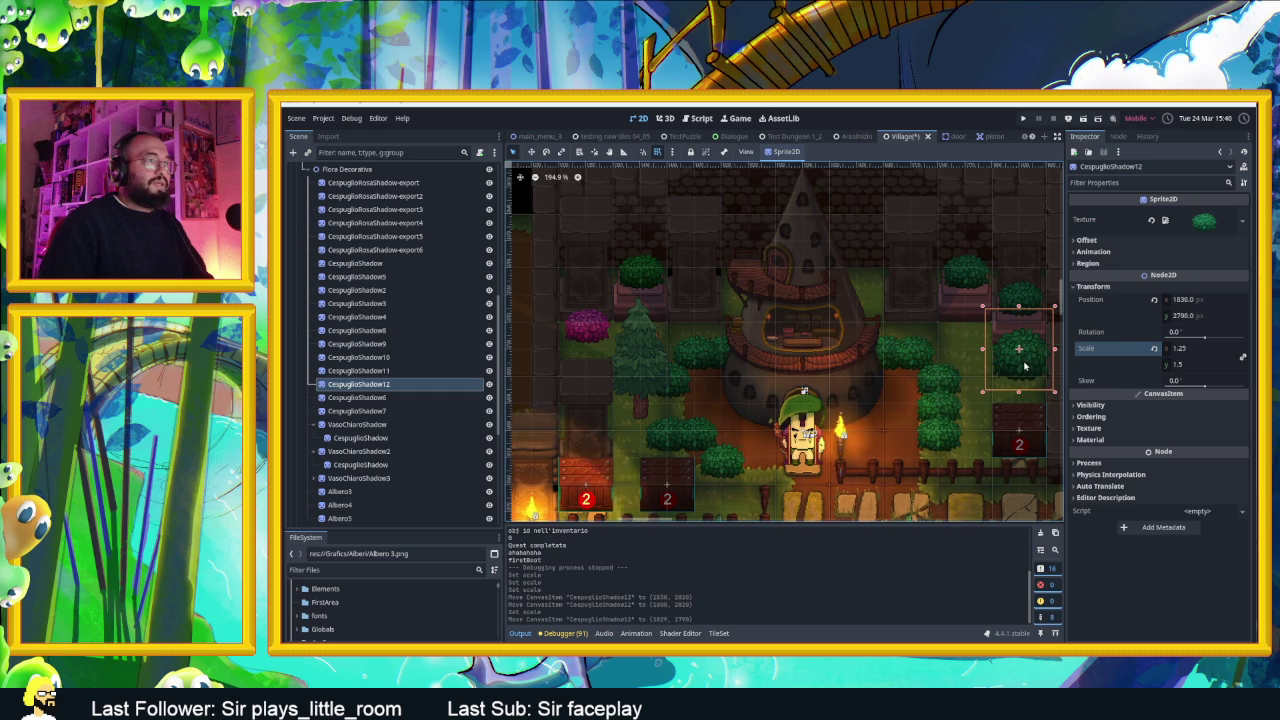
pyautogui.moveTo(1024, 368)
pyautogui.mouseDown()
pyautogui.moveTo(965, 338)
pyautogui.moveTo(858, 392)
pyautogui.moveTo(892, 445)
pyautogui.moveTo(741, 441)
pyautogui.mouseUp()
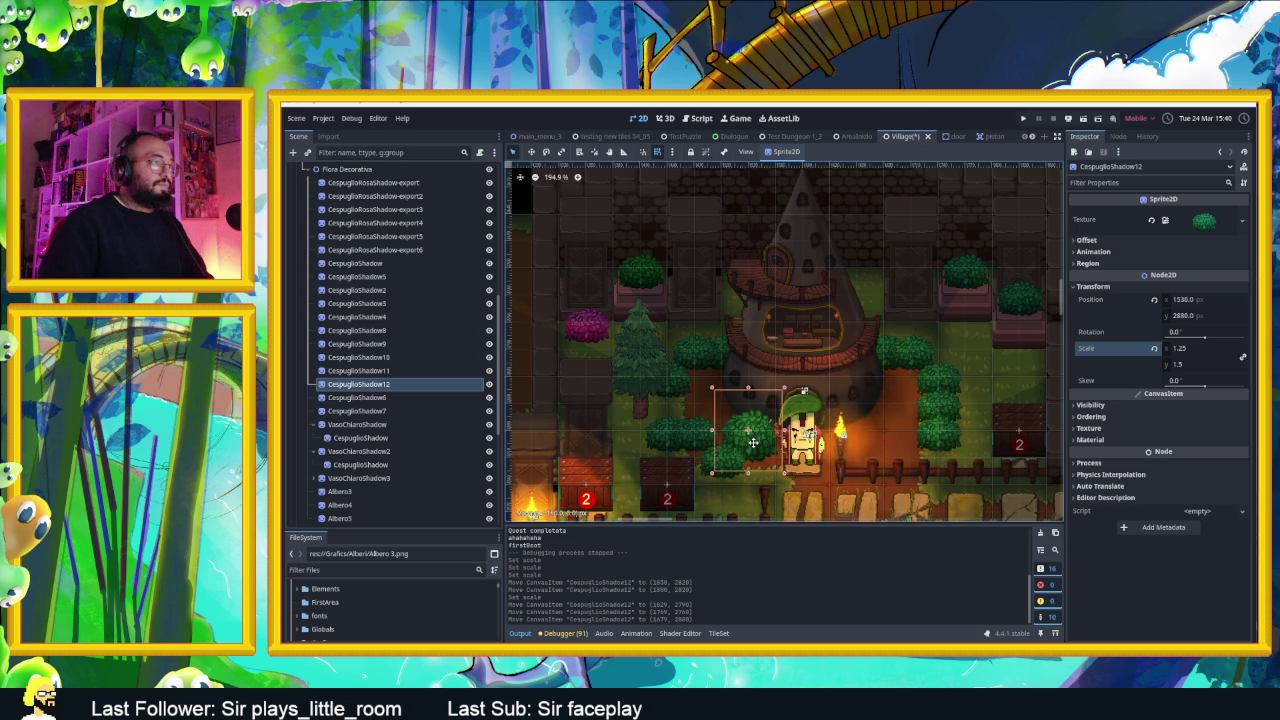
pyautogui.moveTo(761, 447)
pyautogui.mouseDown()
pyautogui.moveTo(985, 443)
pyautogui.moveTo(1017, 389)
pyautogui.moveTo(1035, 389)
pyautogui.mouseUp()
pyautogui.scroll(3, 741, 487)
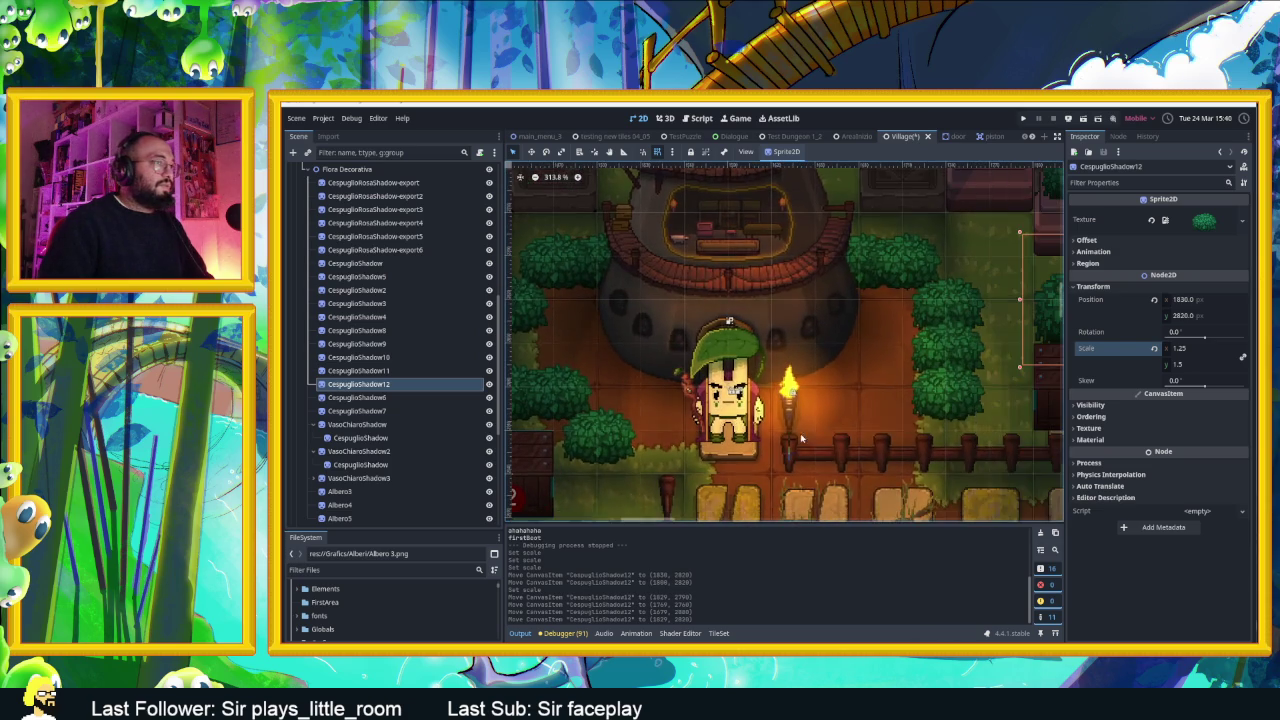
pyautogui.moveTo(933, 322)
pyautogui.mouseDown()
pyautogui.moveTo(905, 345)
pyautogui.moveTo(933, 413)
pyautogui.moveTo(930, 314)
pyautogui.moveTo(690, 405)
pyautogui.moveTo(705, 428)
pyautogui.mouseUp()
pyautogui.scroll(-4, 830, 378)
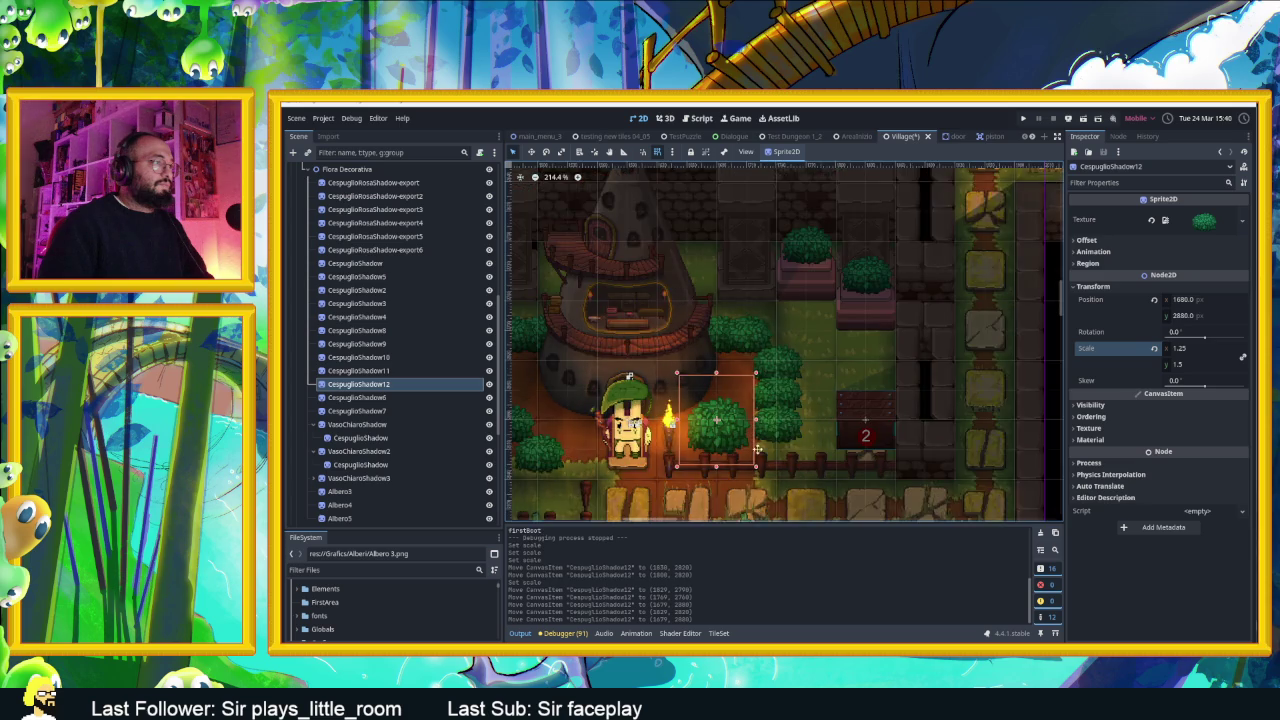
pyautogui.scroll(1, 830, 378)
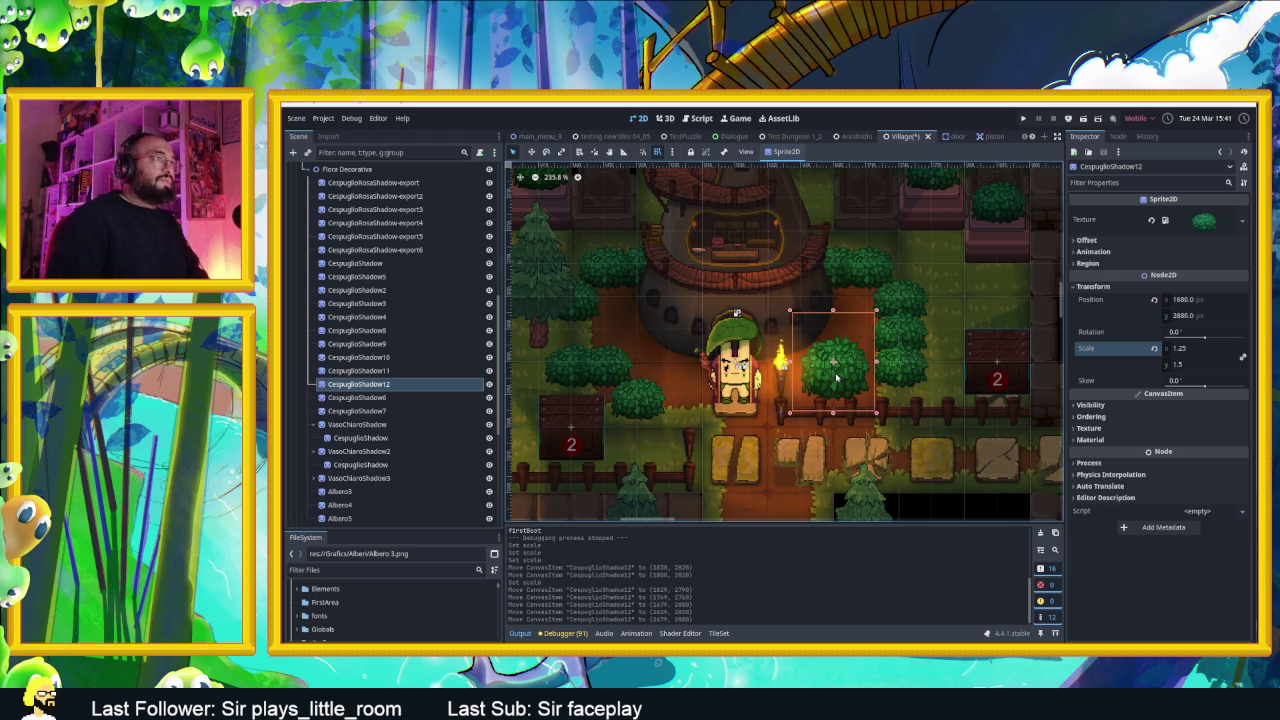
# Save, play-test the enlarged bush beside the torch, then stop the game
pyautogui.hotkey('ctrl', 's')
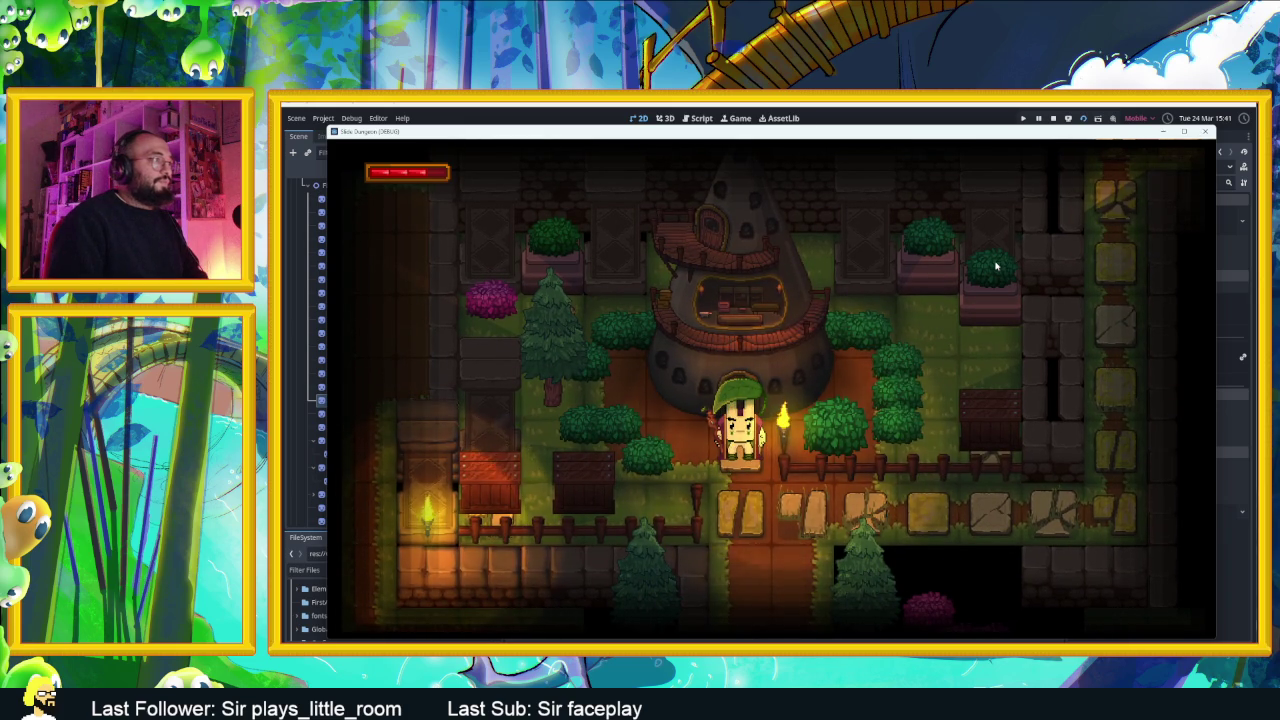
pyautogui.click(1055, 118)
pyautogui.scroll(-1, 872, 372)
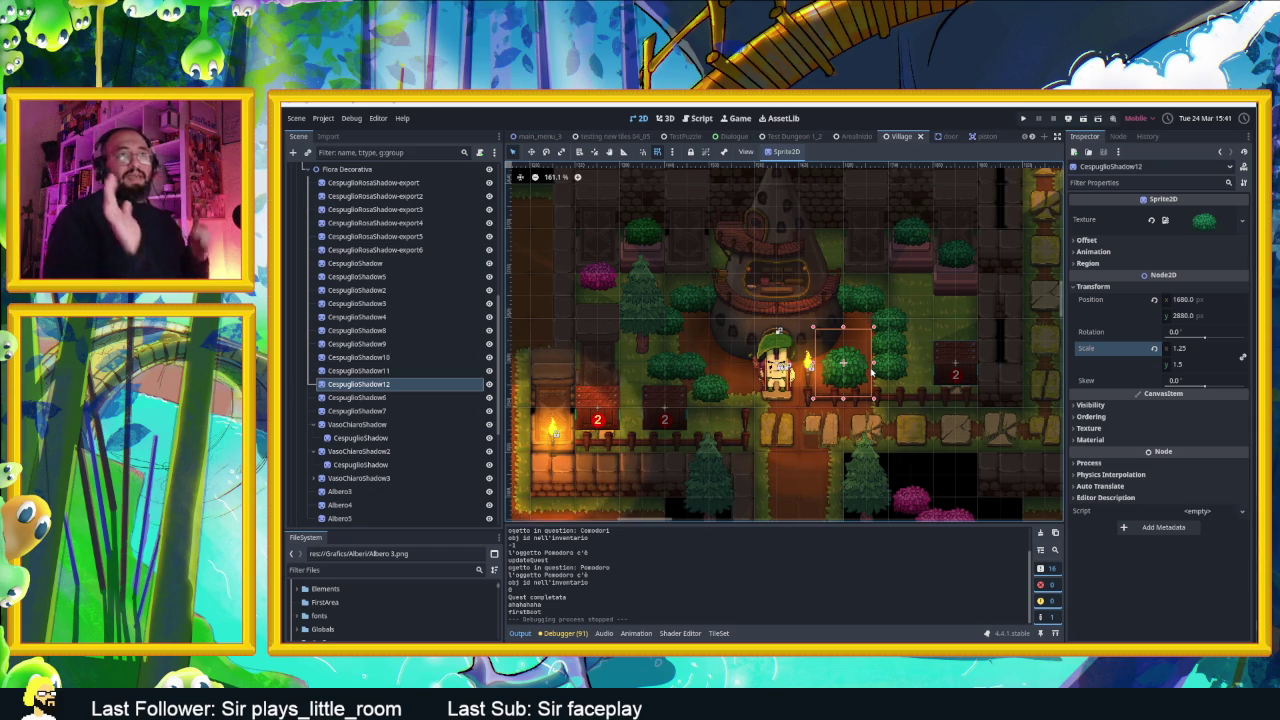